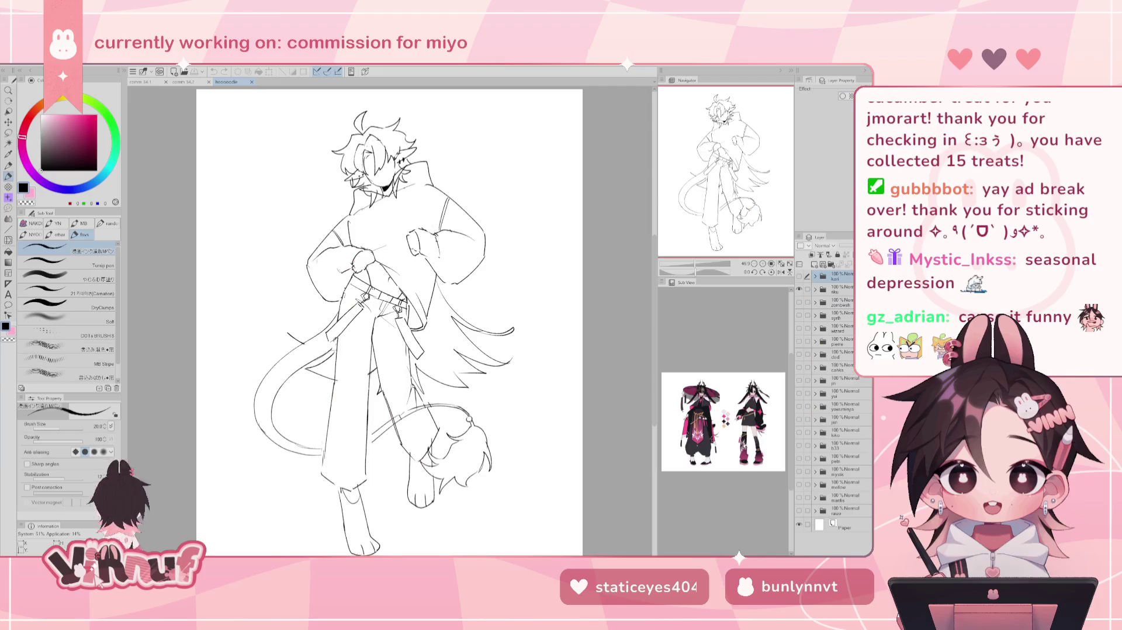
- Preview the rough sketch, cleaner lineart and rough hoodie sketch layers by toggling visibility
left_click(799, 276)
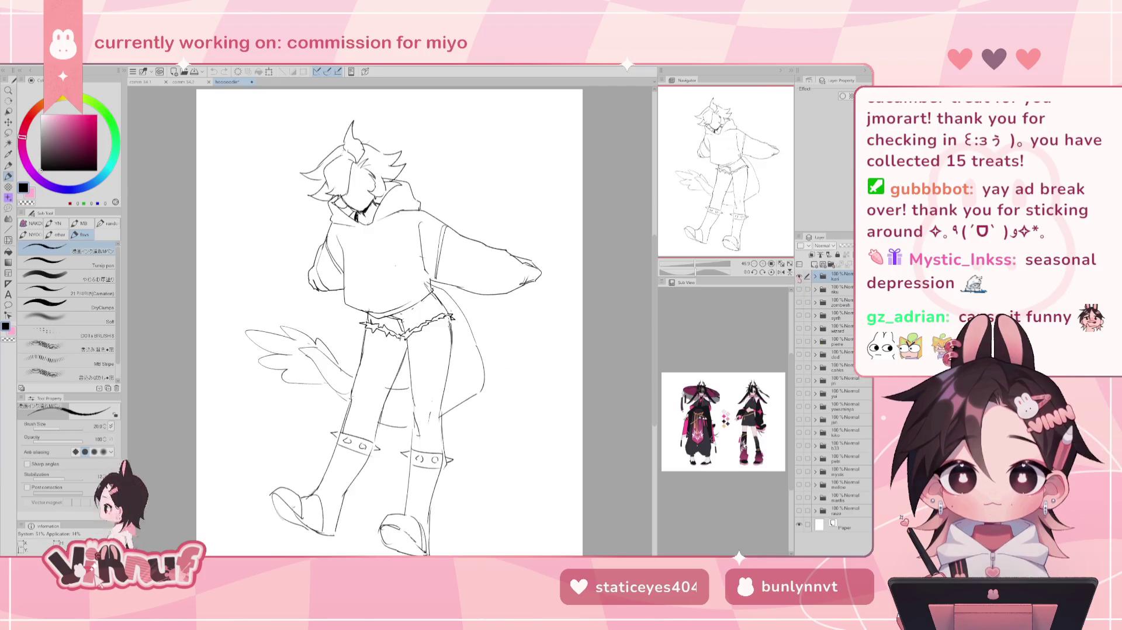
left_click(798, 288)
left_click(798, 276)
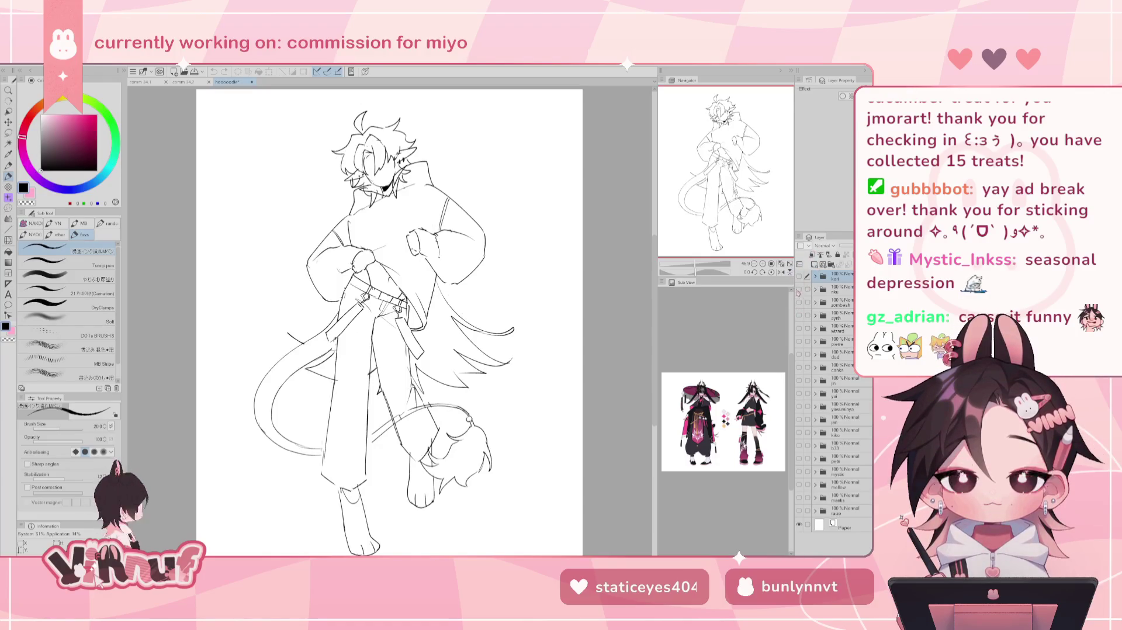
left_click(799, 288)
left_click(799, 275)
- Flip through the pink-background, witch-hat and cat-tail finished illustrations
left_click(798, 276)
left_click(799, 289)
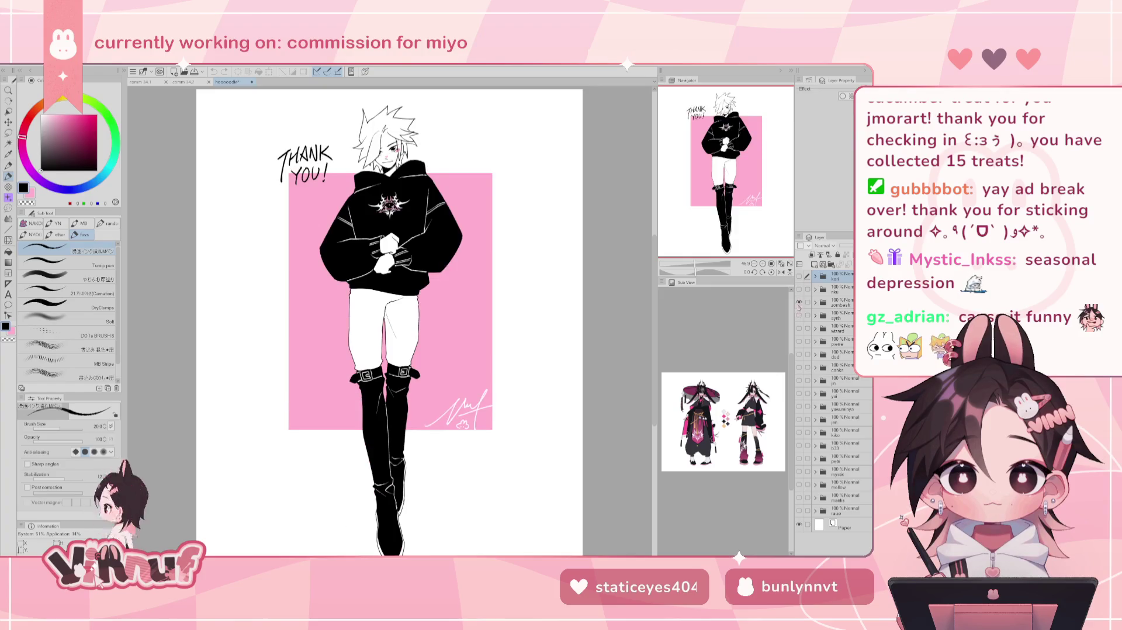
left_click(798, 302)
left_click(798, 315)
left_click(799, 314)
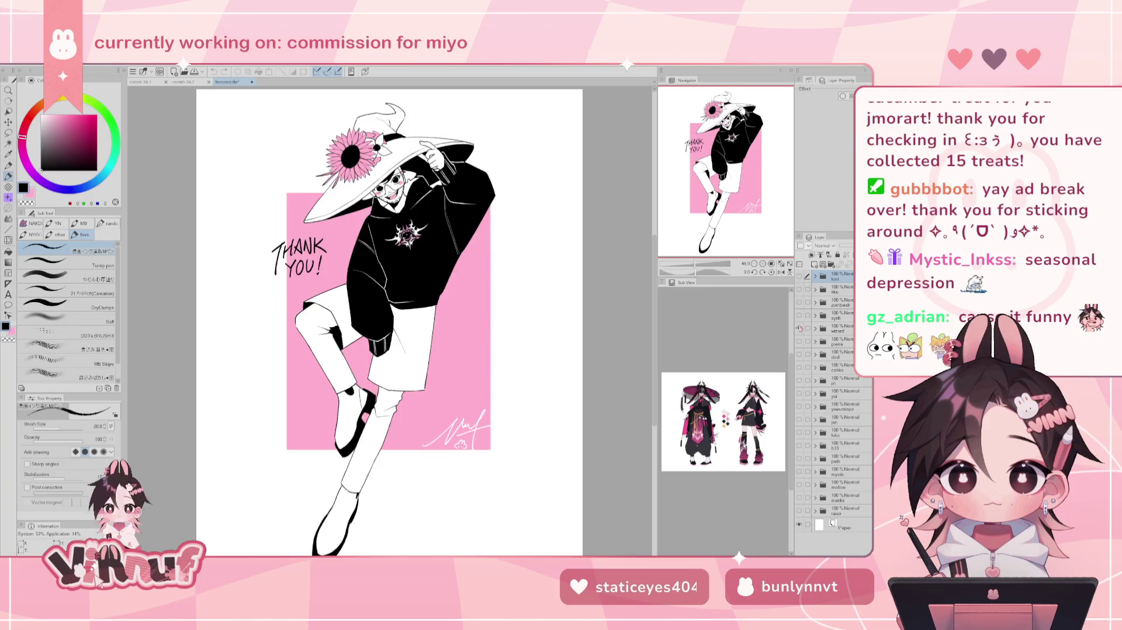
left_click(799, 328)
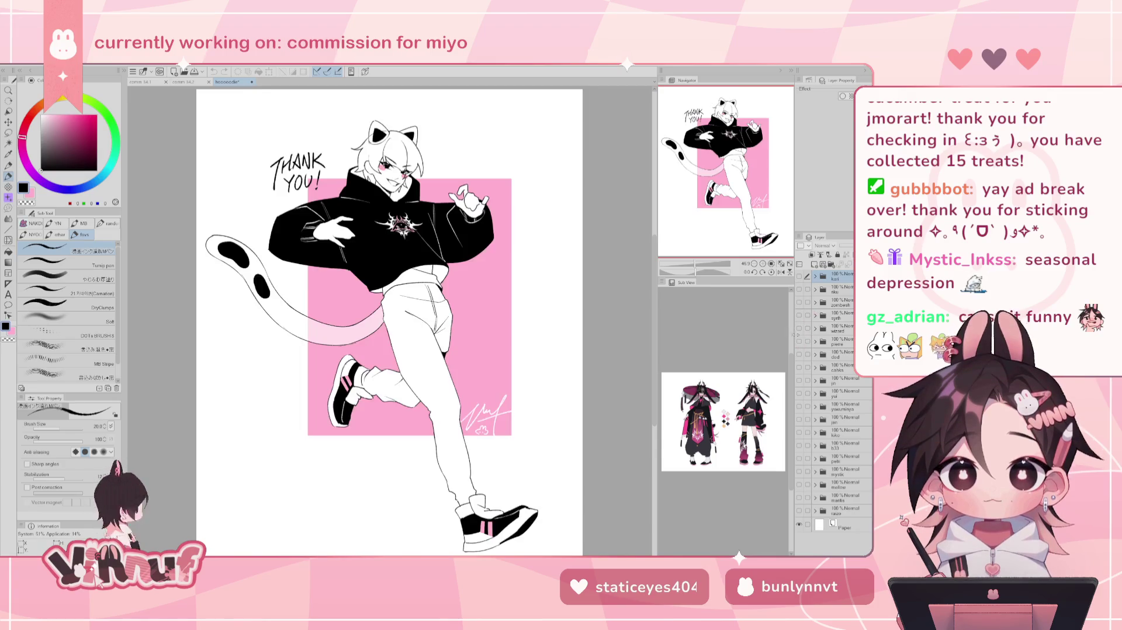
- Hide the remaining illustration layers to leave a blank canvas
left_click(799, 341)
left_click(798, 329)
left_click(798, 328)
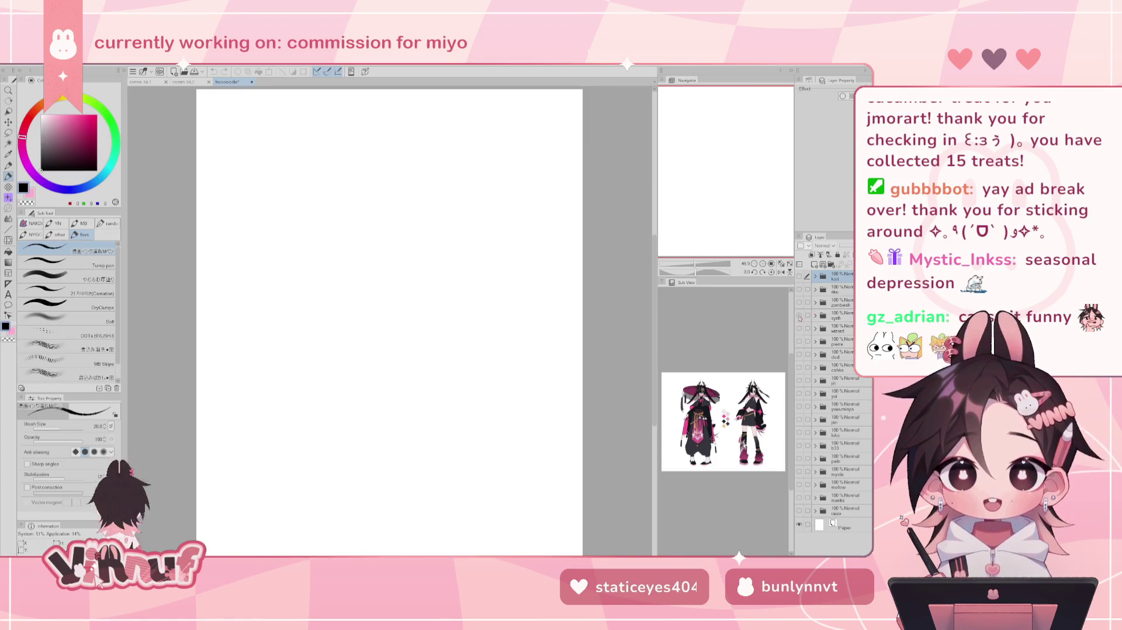
left_click(799, 315)
left_click(799, 328)
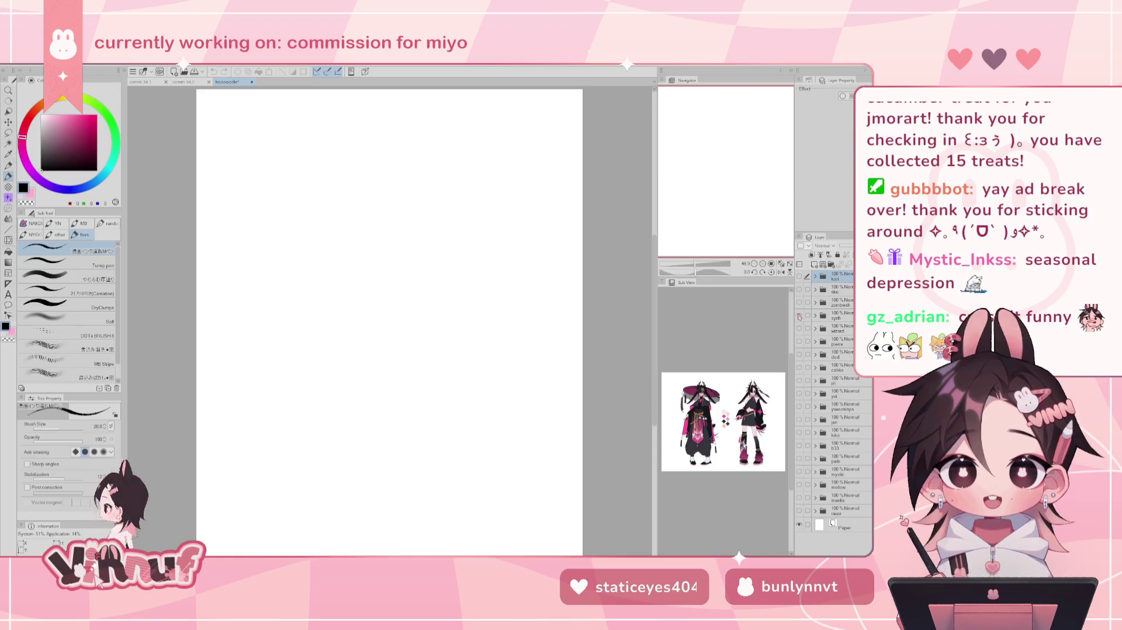
left_click(799, 316)
left_click(799, 302)
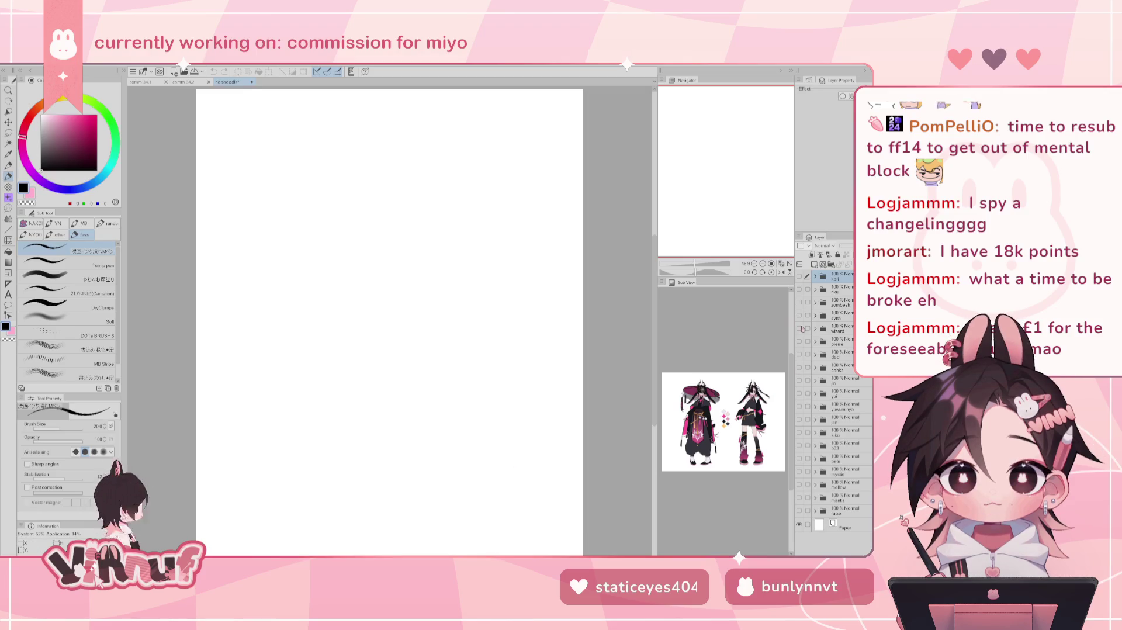
left_click(799, 328)
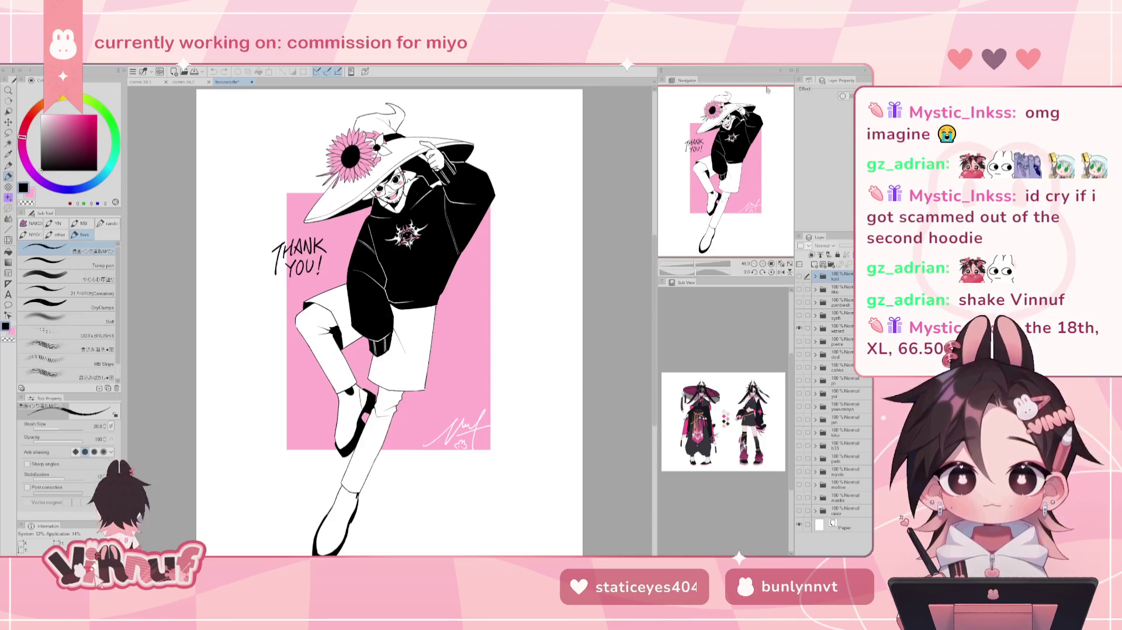
- Hide the sunflower witch-hat wizard illustration layer
left_click(799, 328)
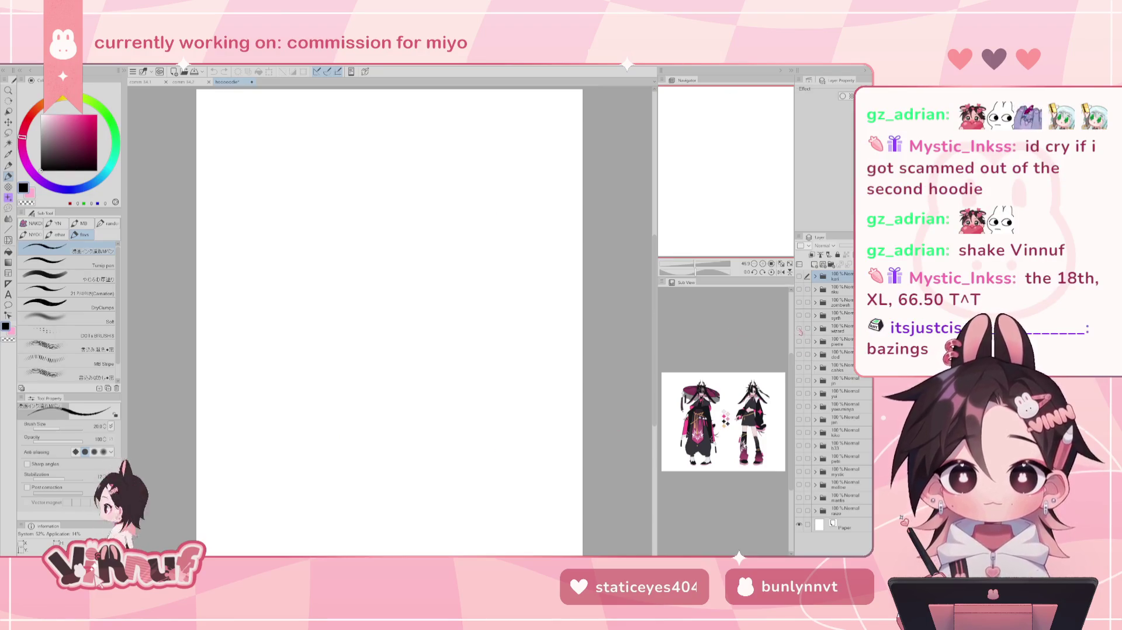
- Show and select the aku character's rough sketch layer, then save the file
left_click(798, 289)
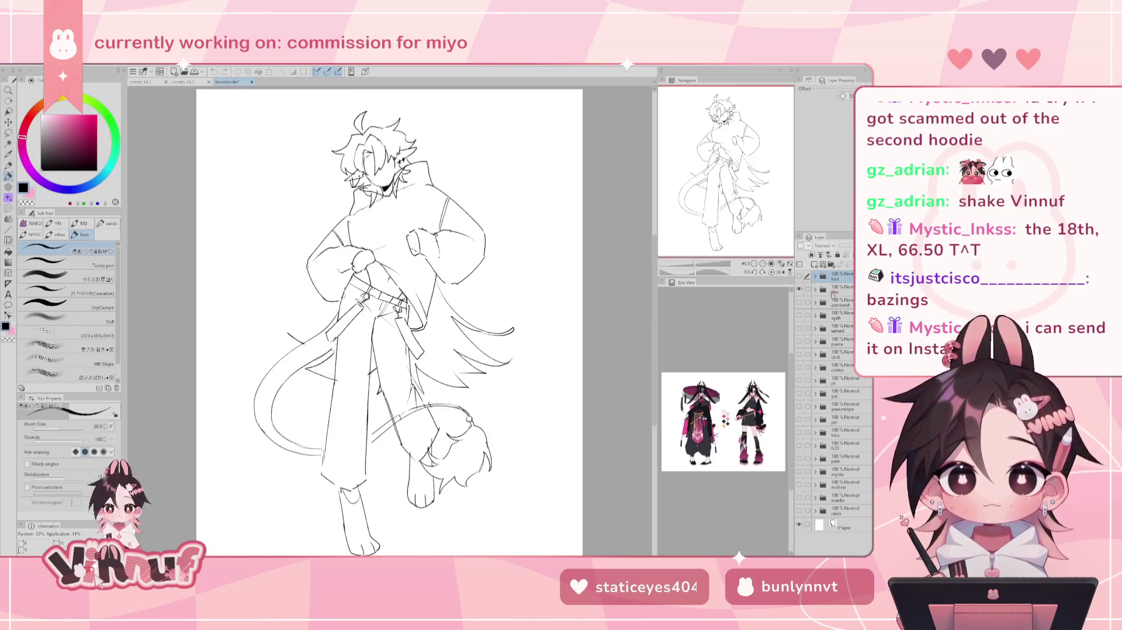
left_click(833, 291)
key("ctrl+s")
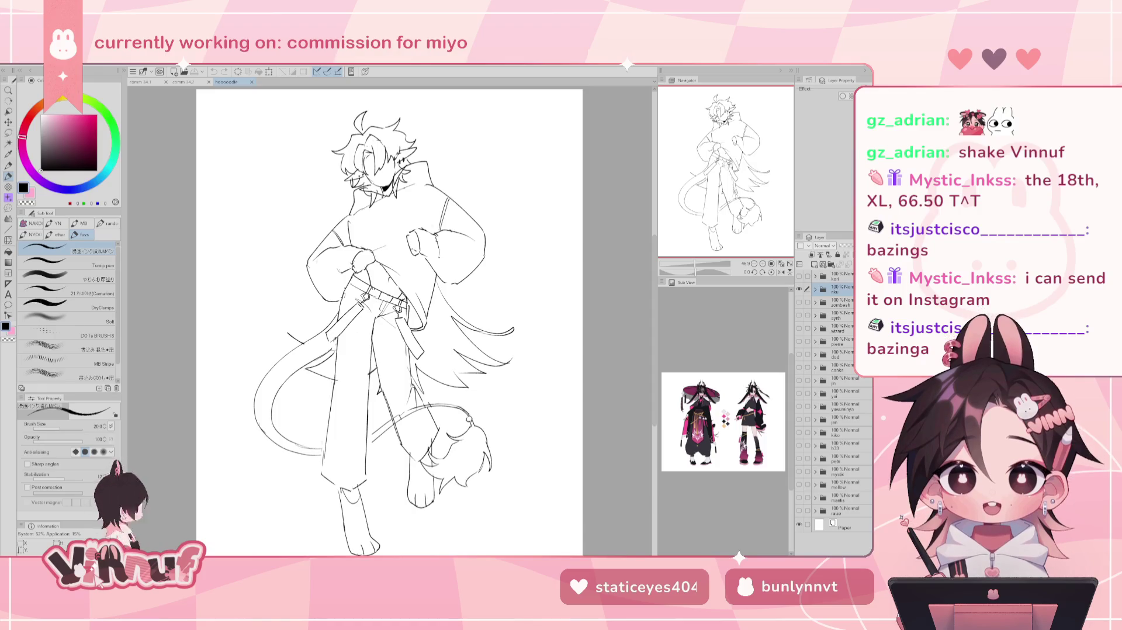
left_click(815, 288)
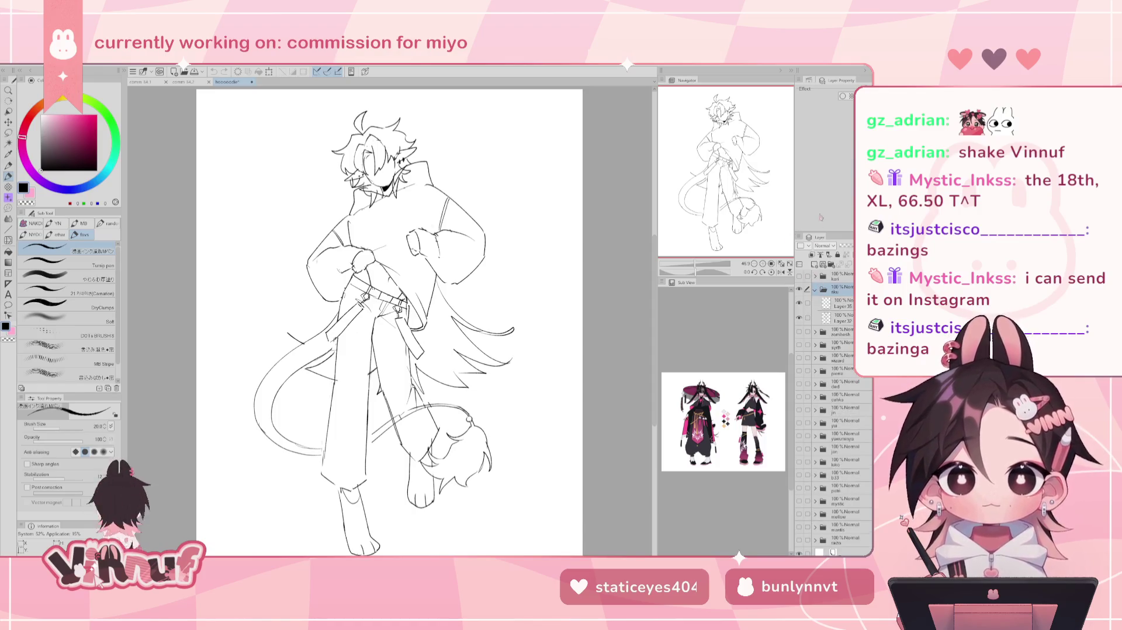
- Delete the old Layer 35 and add a fresh blank layer for lineart
left_click(843, 319)
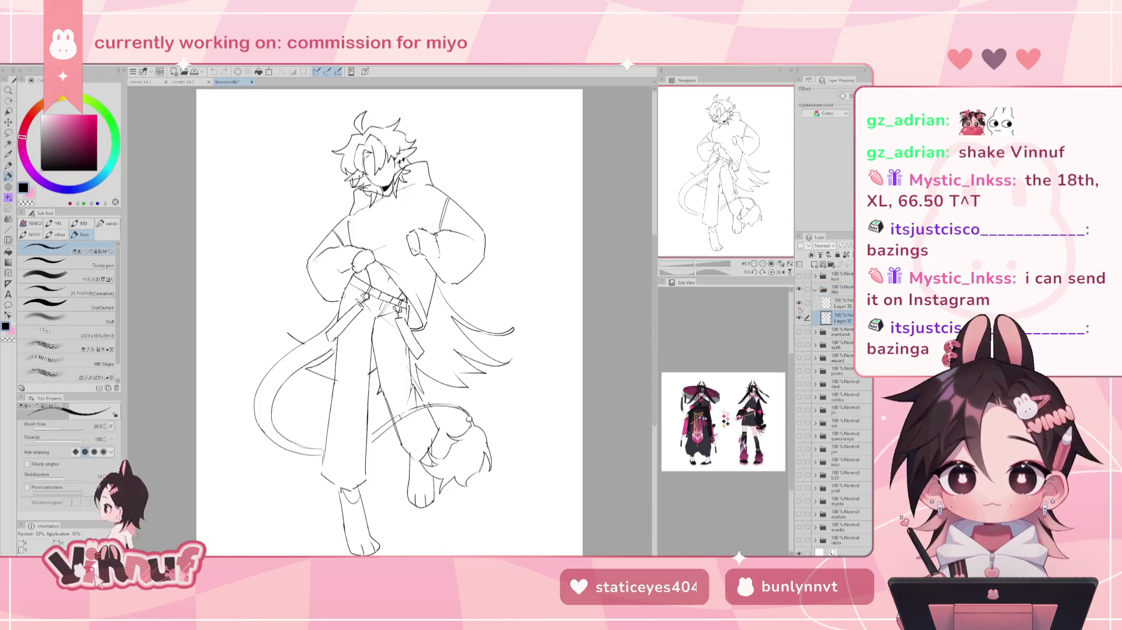
left_click(799, 319)
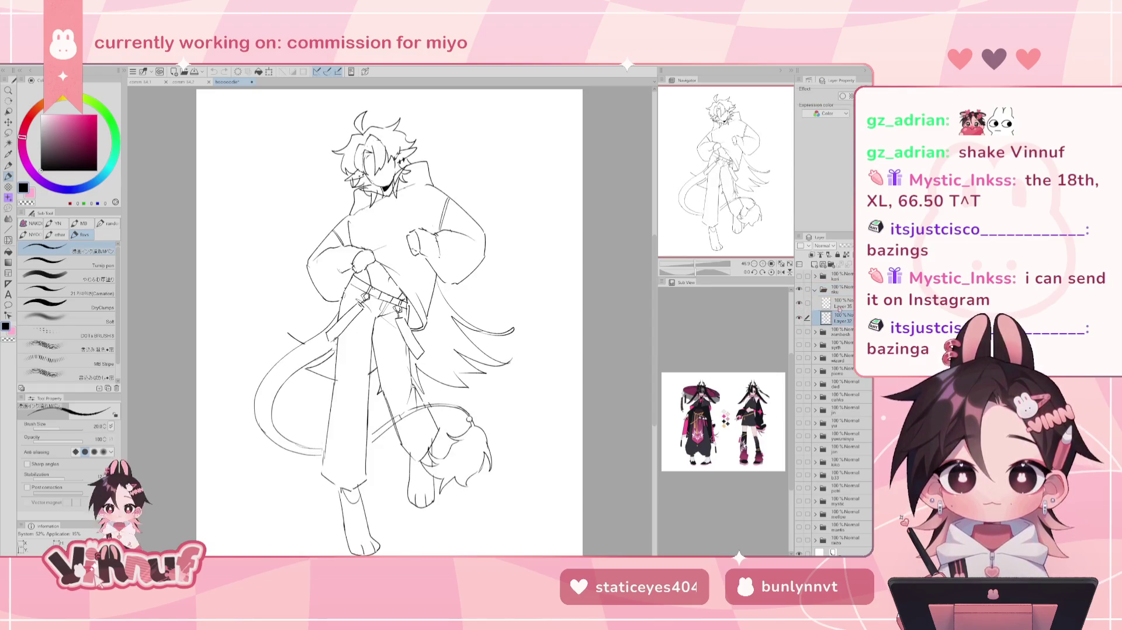
left_click_drag(843, 315, 846, 255)
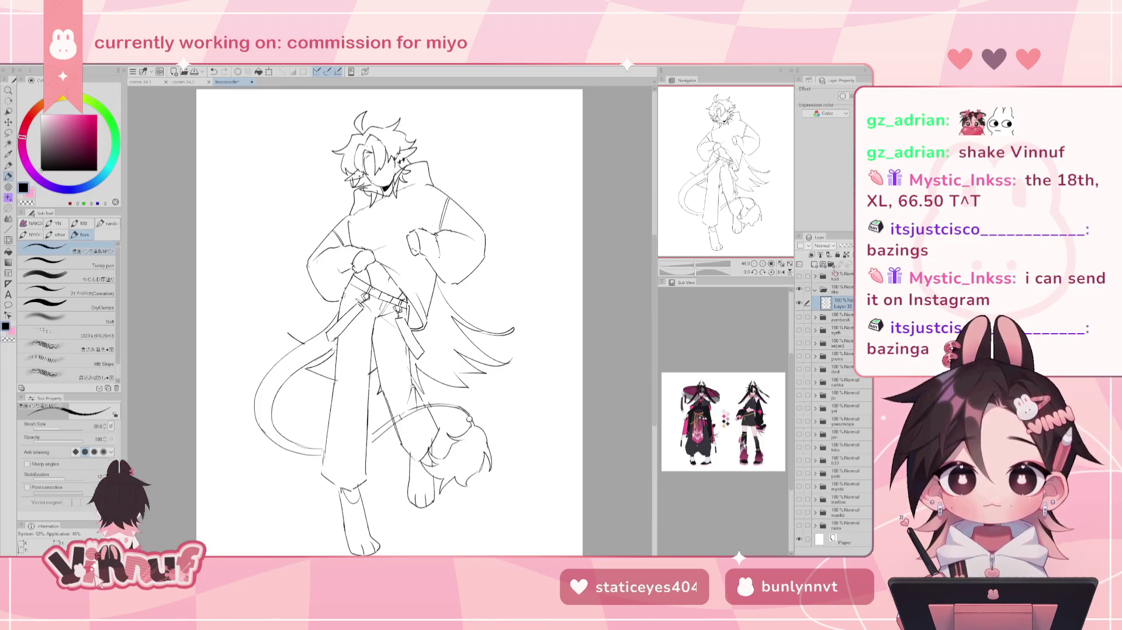
left_click(813, 264)
- Fade sketch Layer 32 to 16% opacity and select the new Layer 35 for inking
left_click(841, 318)
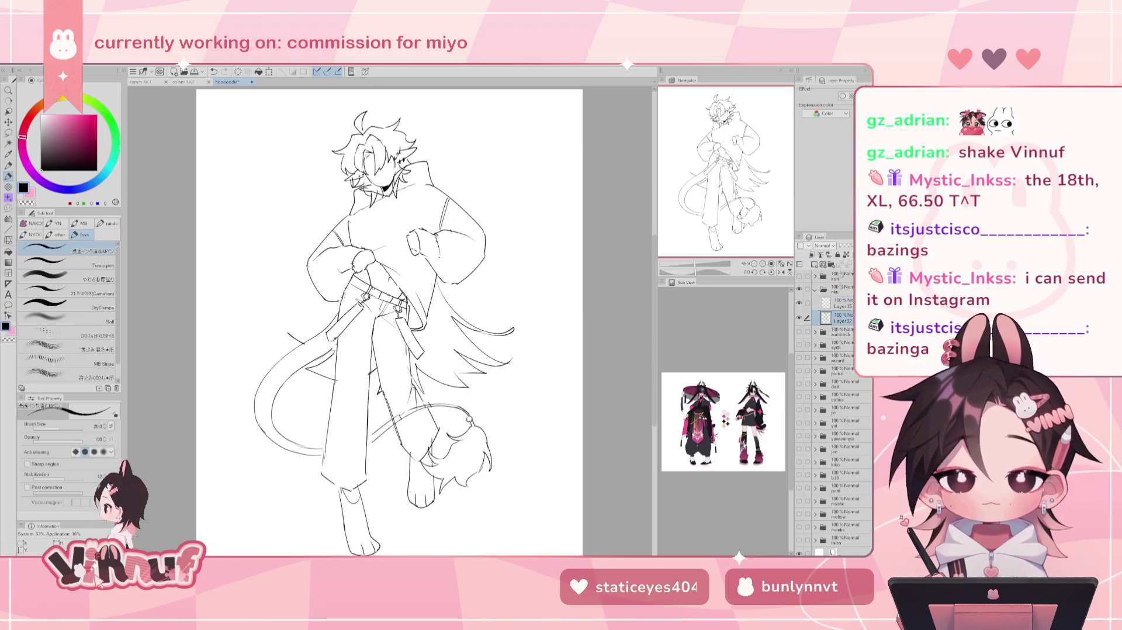
left_click(846, 249)
left_click_drag(846, 248, 844, 248)
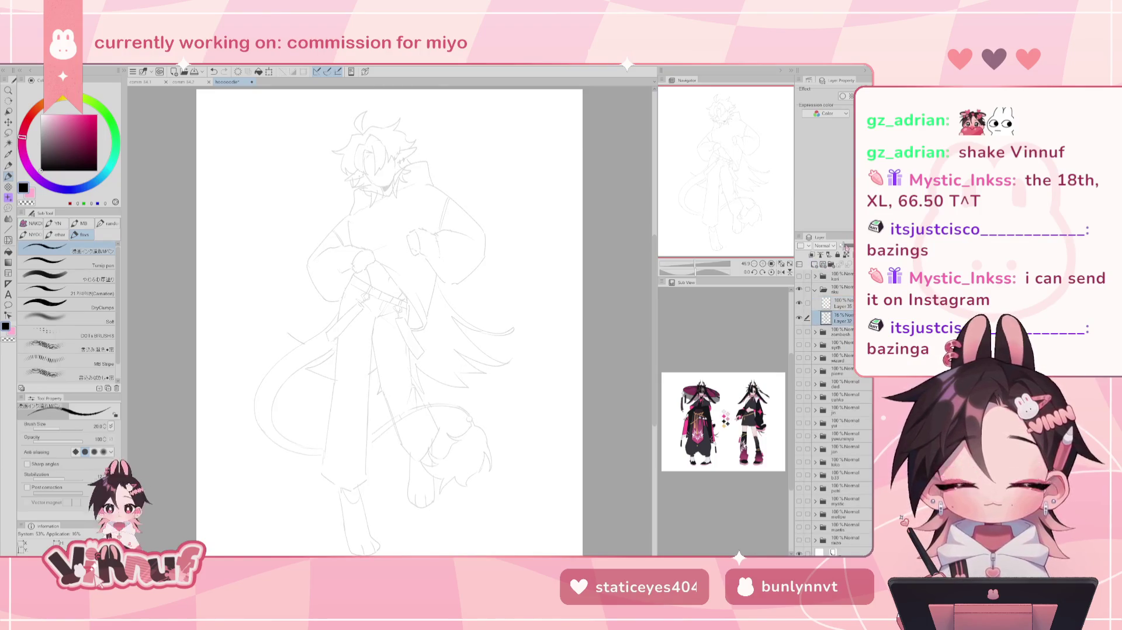
left_click(841, 304)
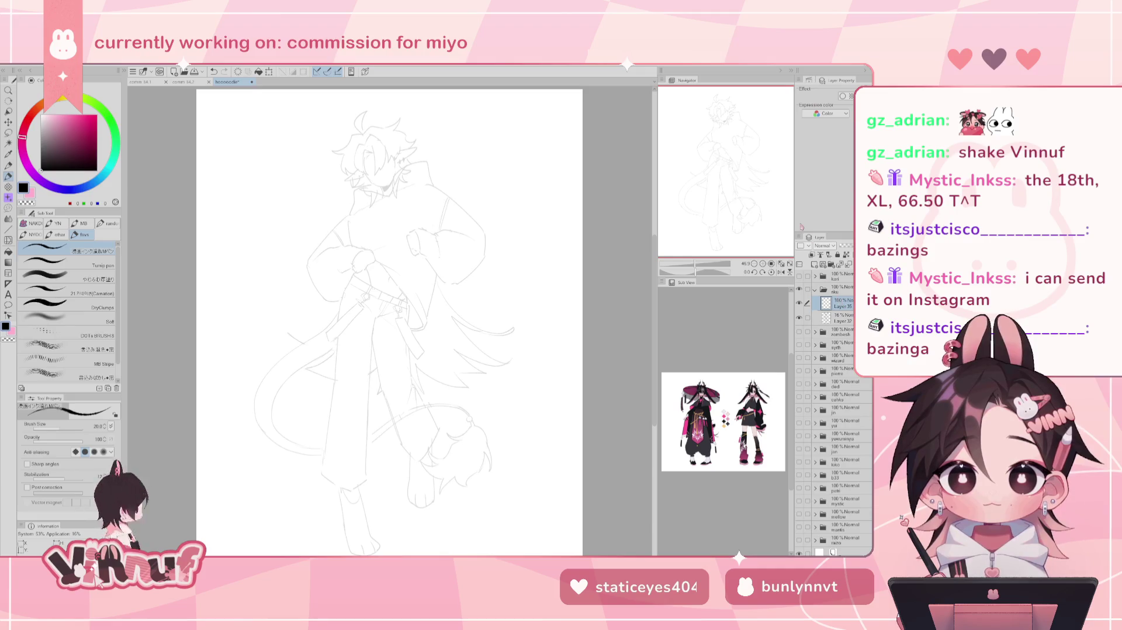
left_click_drag(696, 266, 701, 265)
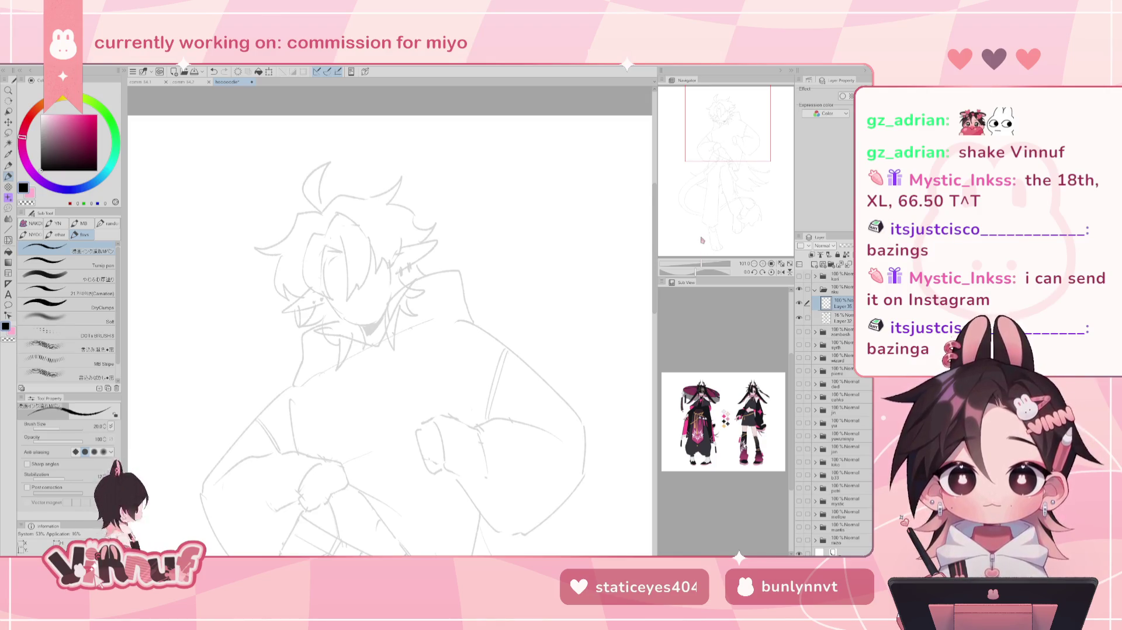
- Zoom closer on the face and ink eyelash strokes on the eye, retrying with undo
left_click_drag(703, 264, 714, 266)
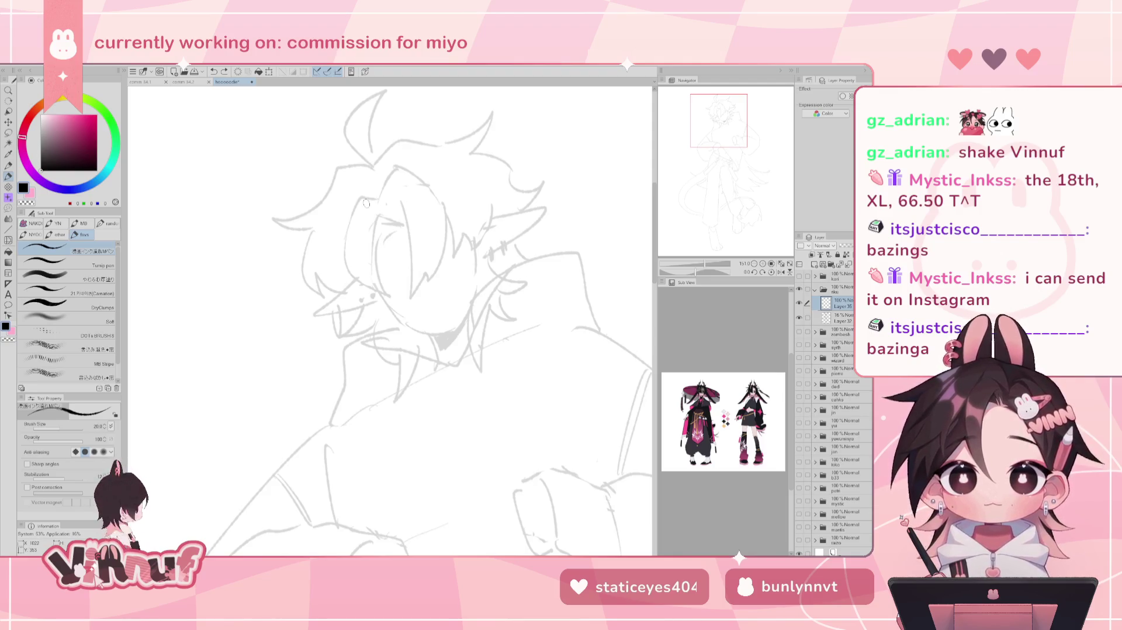
left_click_drag(377, 216, 403, 225)
key("ctrl+z")
key("ctrl+z")
key("ctrl+z")
mouse_move(380, 229)
left_mouse_down()
mouse_move(404, 229)
mouse_move(374, 259)
mouse_move(382, 237)
mouse_move(378, 251)
mouse_move(414, 248)
left_mouse_up()
key("ctrl+z")
key("ctrl+z")
key("ctrl+z")
key("ctrl+z")
key("ctrl+z")
- Return to the Pen and ink a curved hooked line beside the eye, retrying with undo
key("k")
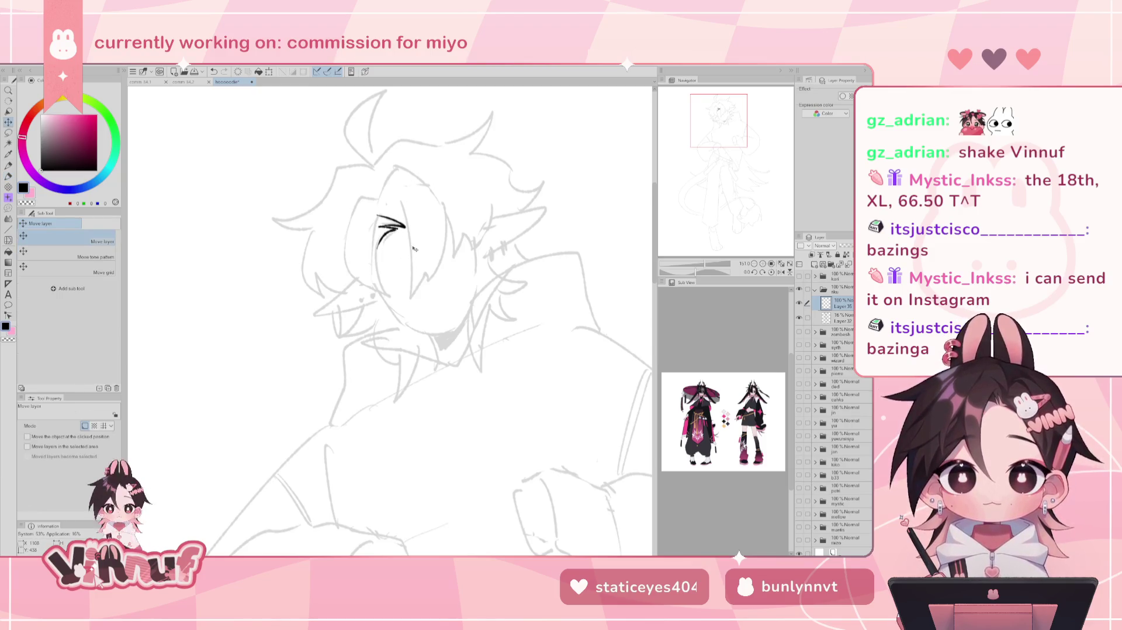
key("p")
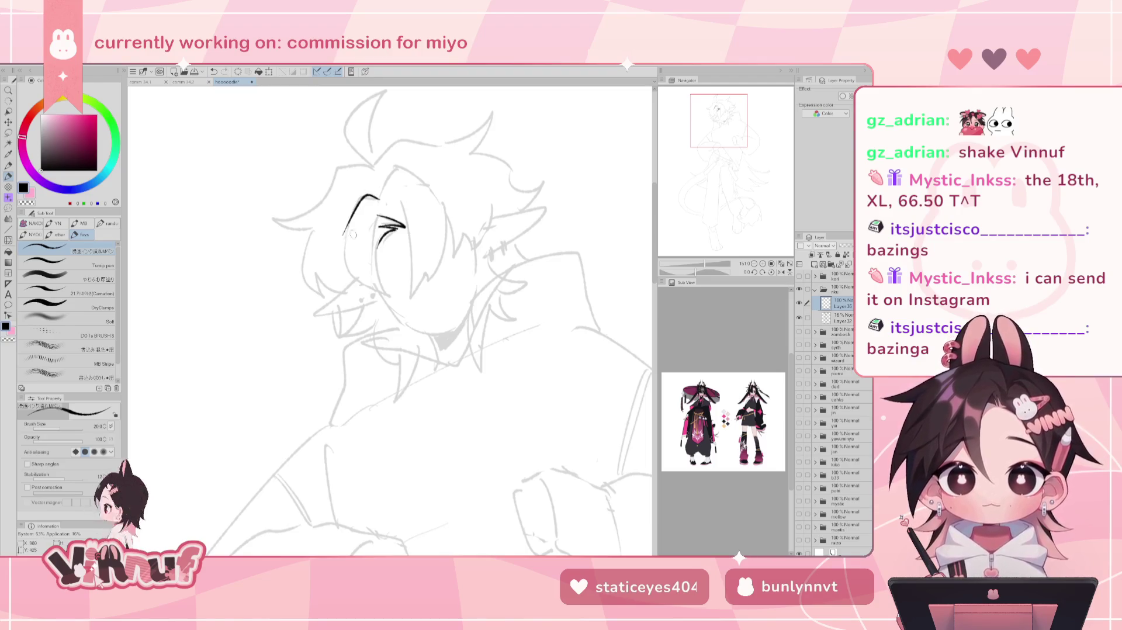
left_click_drag(373, 195, 342, 250)
key("ctrl+z")
left_click_drag(378, 195, 344, 249)
key("ctrl+z")
key("ctrl+z")
mouse_move(379, 196)
left_mouse_down()
mouse_move(357, 209)
mouse_move(342, 263)
mouse_move(358, 288)
mouse_move(344, 272)
mouse_move(373, 275)
left_mouse_up()
key("ctrl+z")
key("ctrl+z")
key("ctrl+z")
key("ctrl+z")
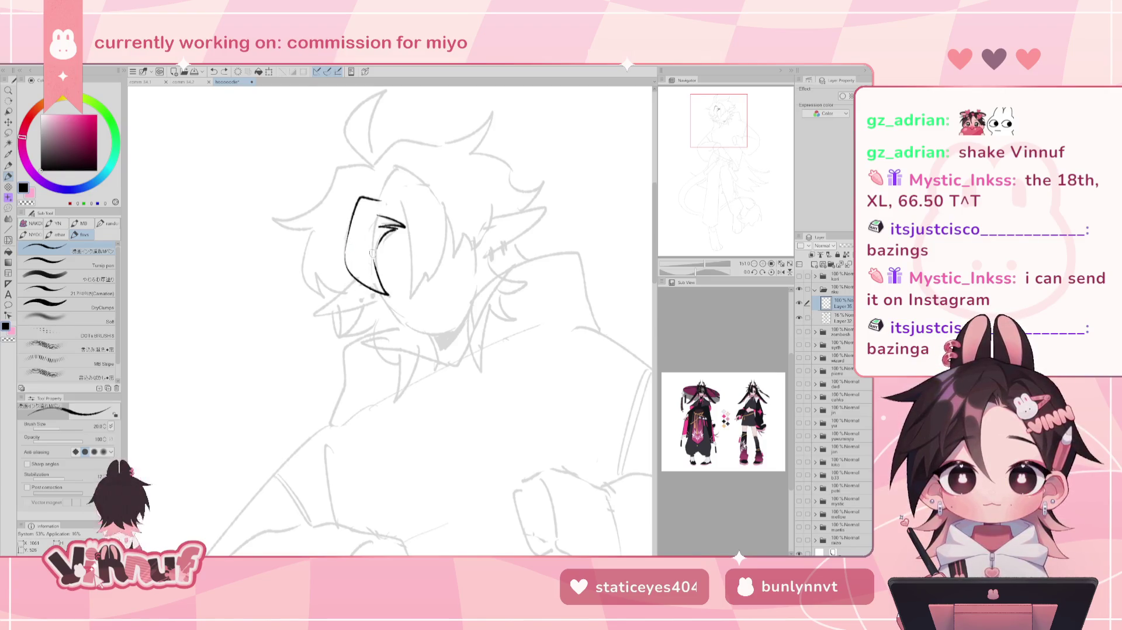
- Refine the hooked stroke extending down from the eye, undoing failed attempts
key("ctrl+z")
mouse_move(380, 197)
left_mouse_down()
mouse_move(345, 250)
mouse_move(390, 291)
left_mouse_up()
key("ctrl+z")
mouse_move(344, 248)
left_mouse_down()
mouse_move(371, 298)
mouse_move(390, 291)
left_mouse_up()
key("ctrl+z")
mouse_move(345, 245)
left_mouse_down()
mouse_move(367, 295)
mouse_move(387, 288)
left_mouse_up()
key("ctrl+z")
key("ctrl+z")
mouse_move(348, 240)
left_mouse_down()
mouse_move(345, 279)
mouse_move(402, 295)
left_mouse_up()
key("ctrl+z")
mouse_move(345, 242)
left_mouse_down()
mouse_move(389, 295)
mouse_move(400, 289)
mouse_move(350, 279)
mouse_move(376, 295)
mouse_move(396, 290)
left_mouse_up()
key("ctrl+z")
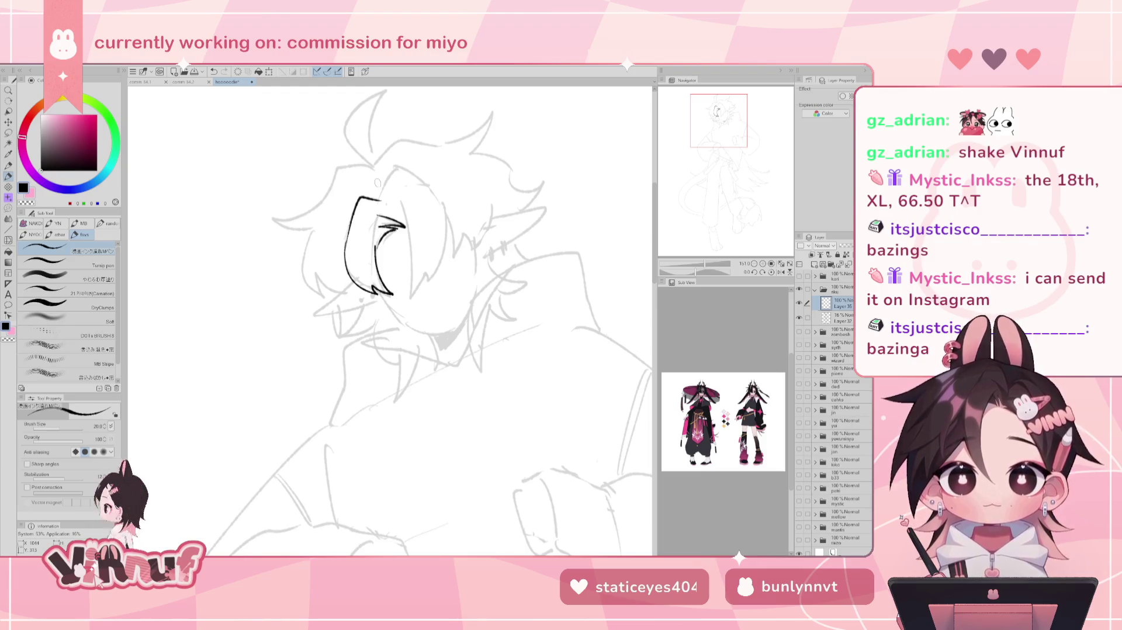
key("ctrl+z")
key("ctrl+z")
left_click_drag(346, 237, 363, 289)
key("ctrl+z")
left_click_drag(345, 250, 385, 298)
key("ctrl+z")
mouse_move(346, 238)
left_mouse_down()
mouse_move(353, 298)
mouse_move(389, 291)
left_mouse_up()
key("ctrl+z")
key("ctrl+z")
key("ctrl+z")
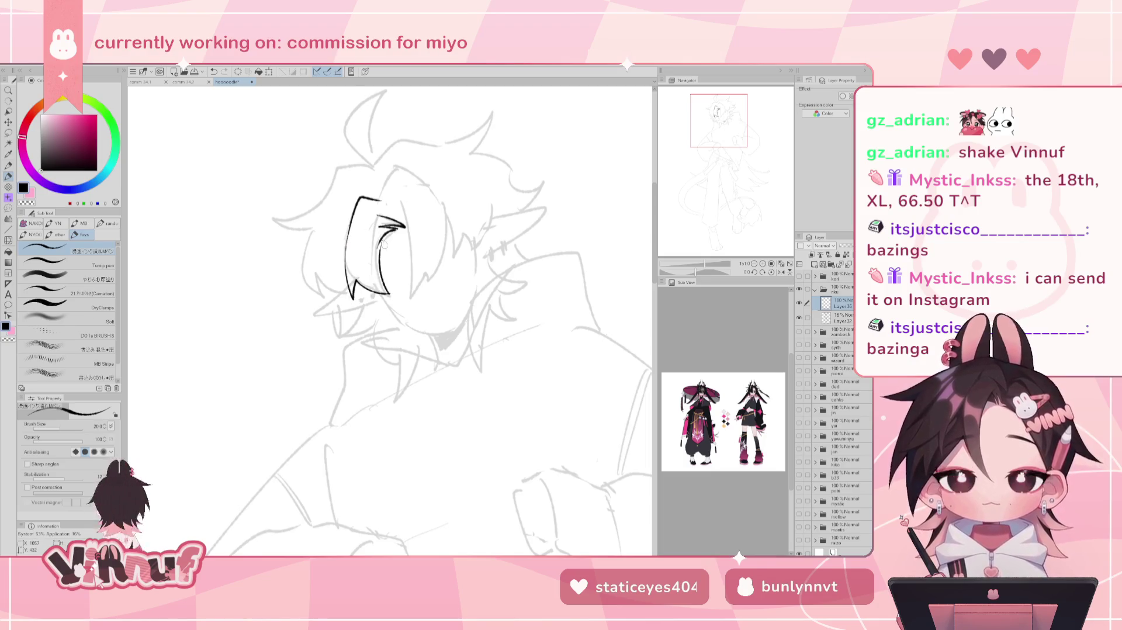
- Ink the curved iris line and a vertical strand right of the eye
left_click_drag(393, 247, 390, 295)
key("ctrl+z")
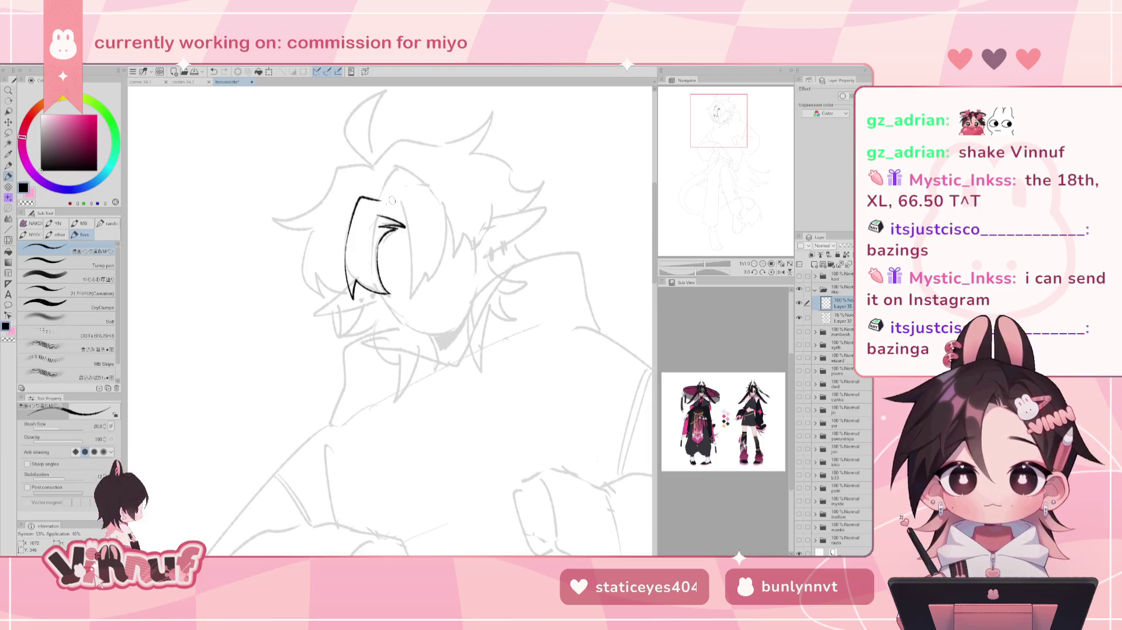
left_click_drag(402, 202, 412, 301)
key("ctrl+z")
key("ctrl+z")
left_click_drag(401, 202, 409, 295)
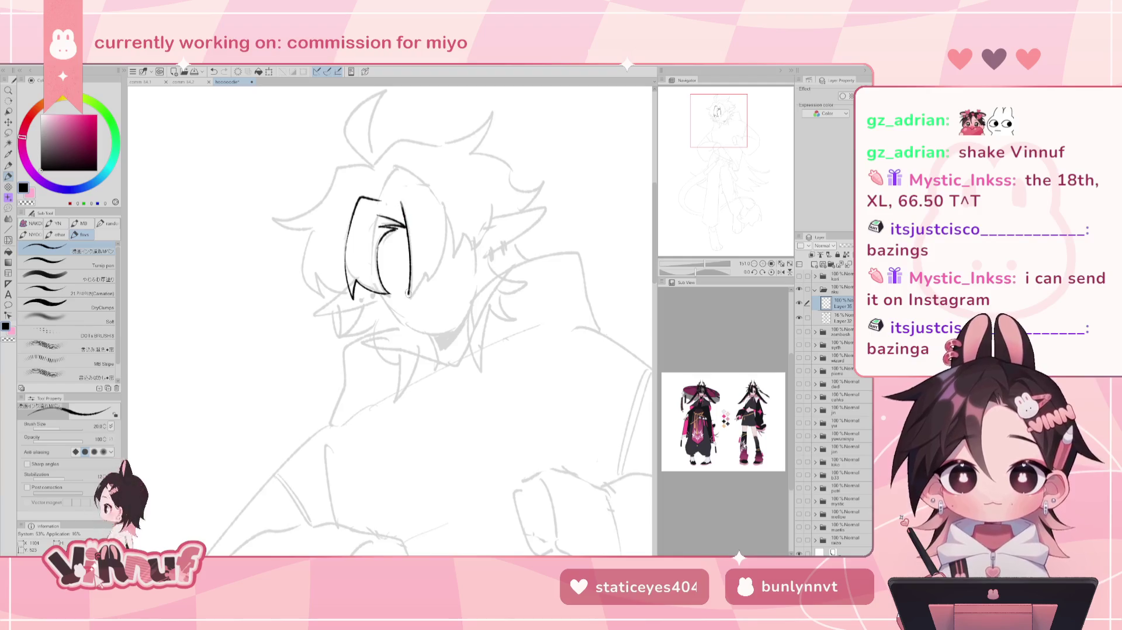
key("ctrl+z")
key("ctrl+z")
- Ink a zigzag strand right of the eye and an arc of hair over the head
mouse_move(401, 202)
left_mouse_down()
mouse_move(412, 286)
mouse_move(447, 232)
left_mouse_up()
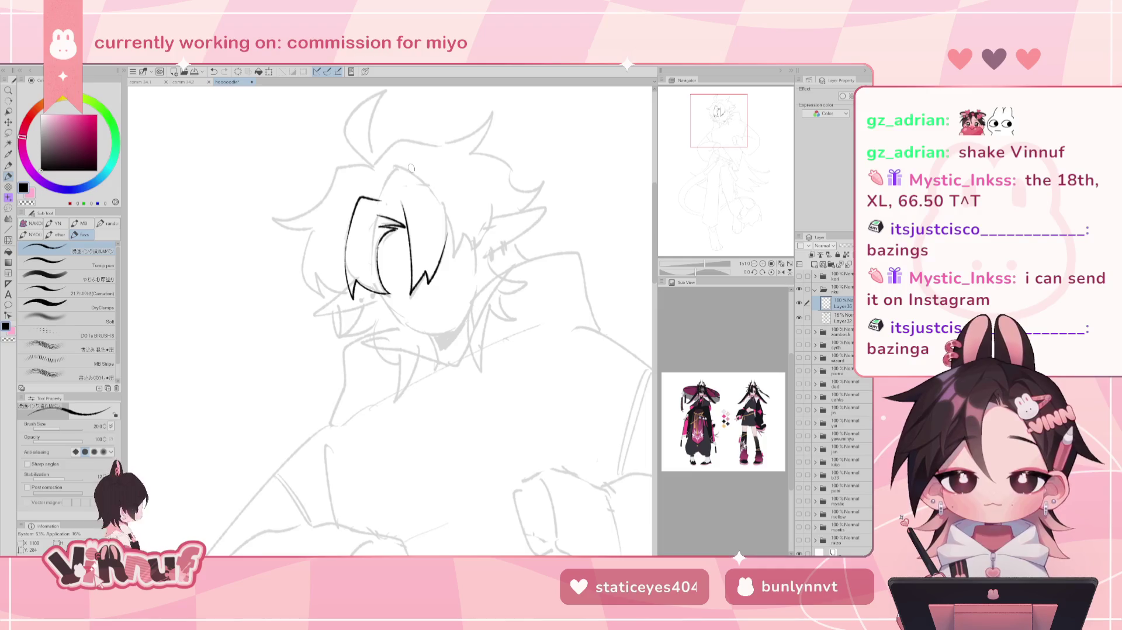
key("ctrl+z")
left_click_drag(382, 200, 393, 173)
key("ctrl+z")
key("ctrl+z")
mouse_move(382, 196)
left_mouse_down()
mouse_move(397, 172)
mouse_move(436, 200)
mouse_move(381, 200)
mouse_move(390, 177)
mouse_move(439, 196)
mouse_move(448, 237)
left_mouse_up()
- Ink jagged strands down the face's right side and a short stroke at the zigzag tip
key("ctrl+z")
key("ctrl+z")
key("ctrl+z")
key("ctrl+z")
key("ctrl+z")
key("ctrl+z")
left_click_drag(439, 198, 446, 234)
key("ctrl+z")
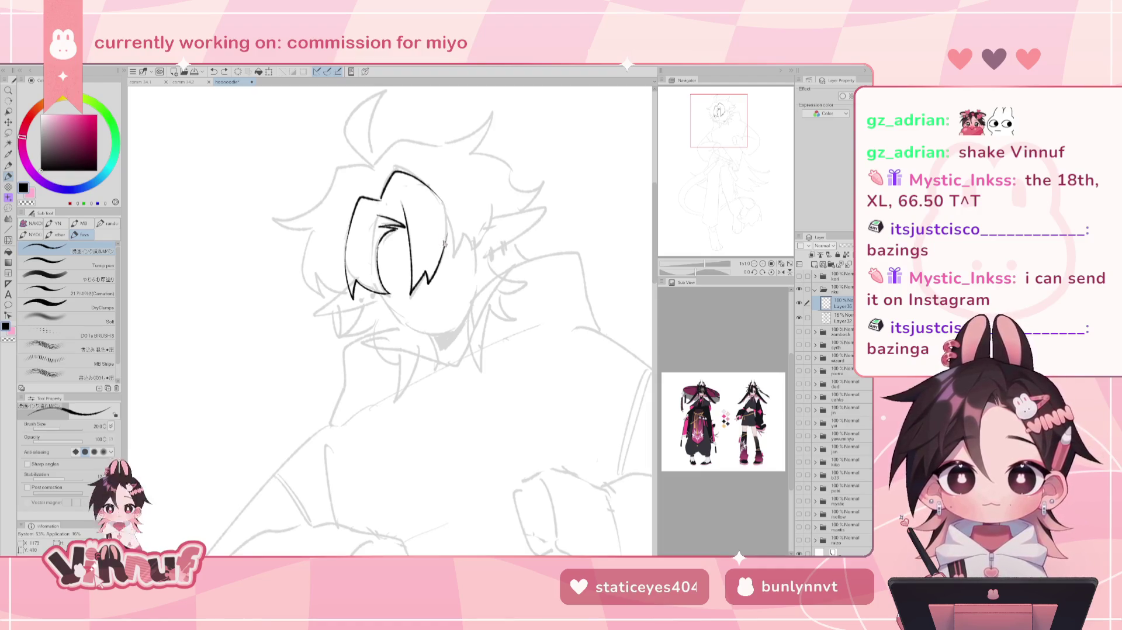
mouse_move(447, 220)
left_mouse_down()
mouse_move(465, 236)
mouse_move(486, 217)
left_mouse_up()
key("ctrl+z")
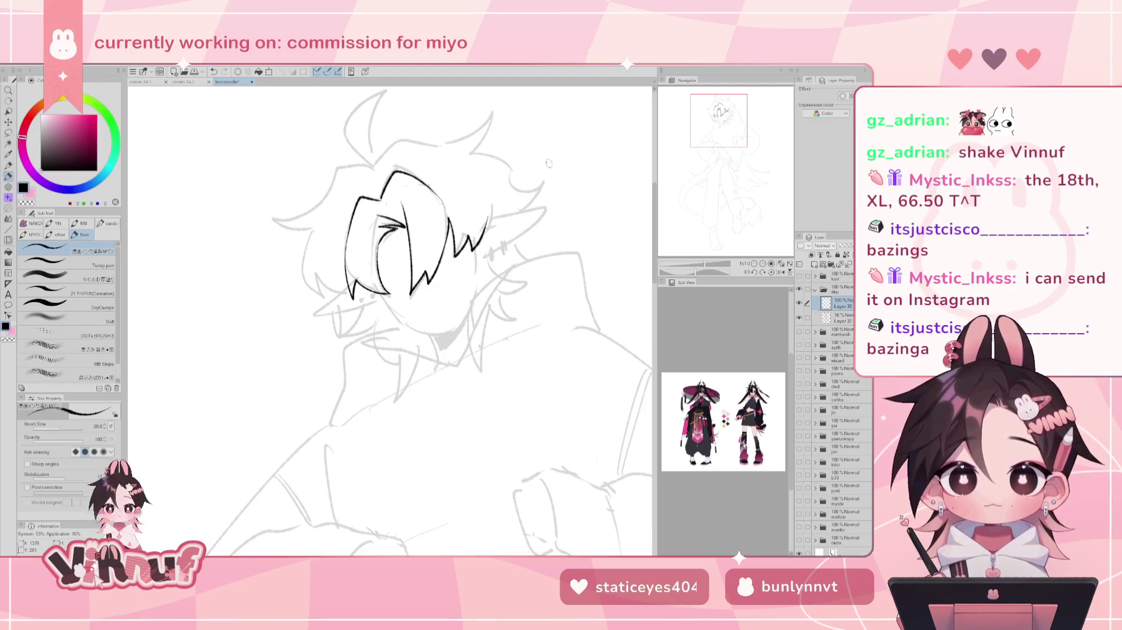
key("ctrl+z")
mouse_move(488, 227)
left_mouse_down()
mouse_move(488, 205)
mouse_move(488, 214)
left_mouse_up()
key("ctrl+z")
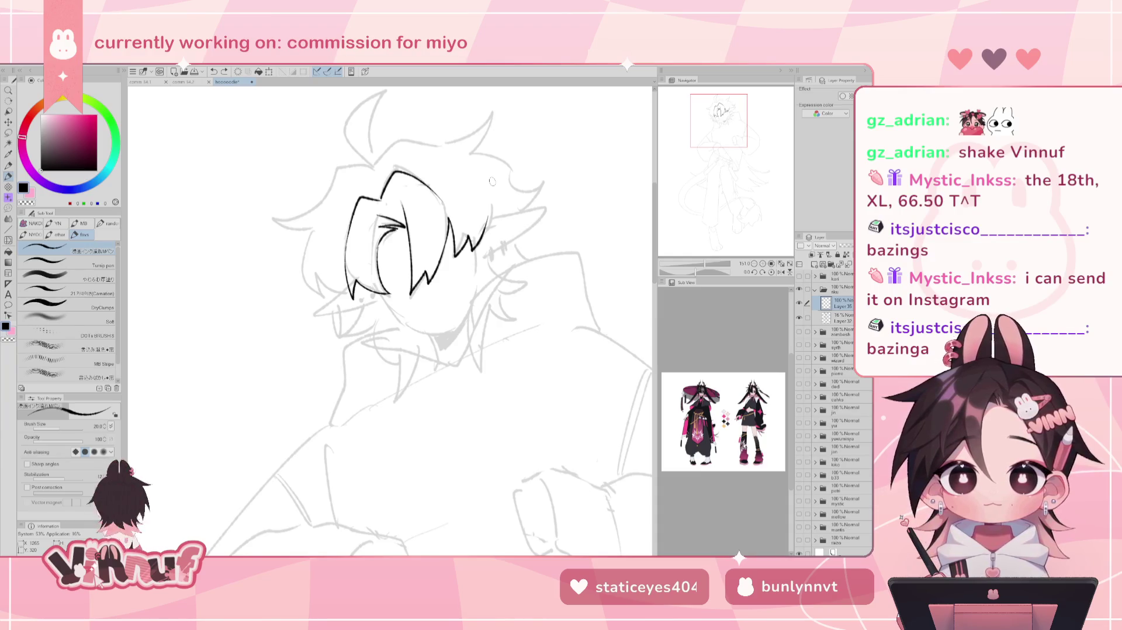
- Ink the left and right edges of the pointed tuft rising from the head
mouse_move(366, 154)
left_mouse_down()
mouse_move(366, 198)
mouse_move(382, 131)
left_mouse_up()
key("ctrl+z")
mouse_move(373, 210)
left_mouse_down()
mouse_move(353, 188)
mouse_move(382, 133)
mouse_move(348, 168)
left_mouse_up()
key("ctrl+z")
key("ctrl+z")
key("ctrl+z")
key("ctrl+z")
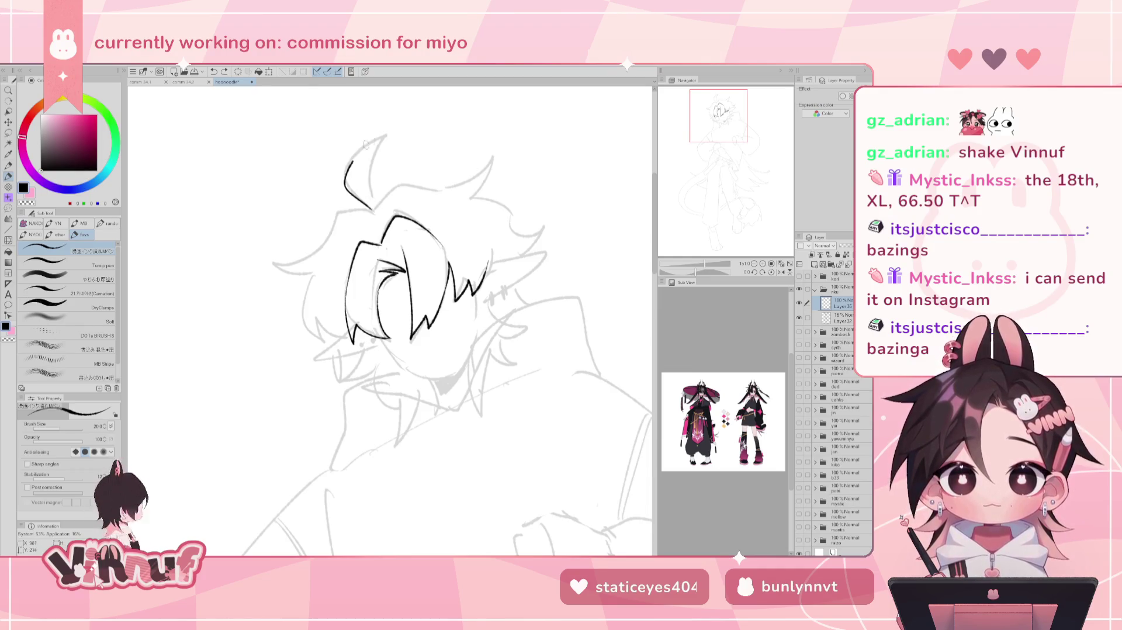
key("ctrl+z")
left_click_drag(380, 135, 375, 208)
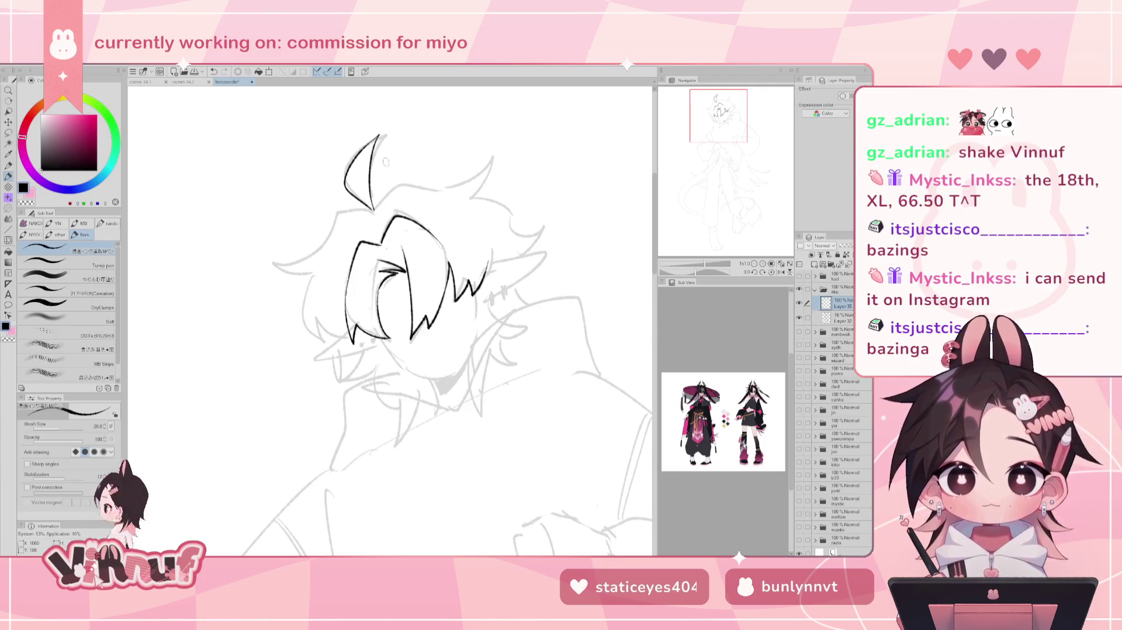
- Lasso-select the tuft, nudge it slightly right, deselect, and return to the Pen
mouse_move(505, 214)
left_mouse_down()
mouse_move(476, 214)
mouse_move(508, 197)
mouse_move(506, 211)
left_mouse_up()
key("m")
mouse_move(344, 220)
left_mouse_down()
mouse_move(384, 156)
mouse_move(385, 120)
left_mouse_up()
key("k")
left_click_drag(356, 170, 363, 168)
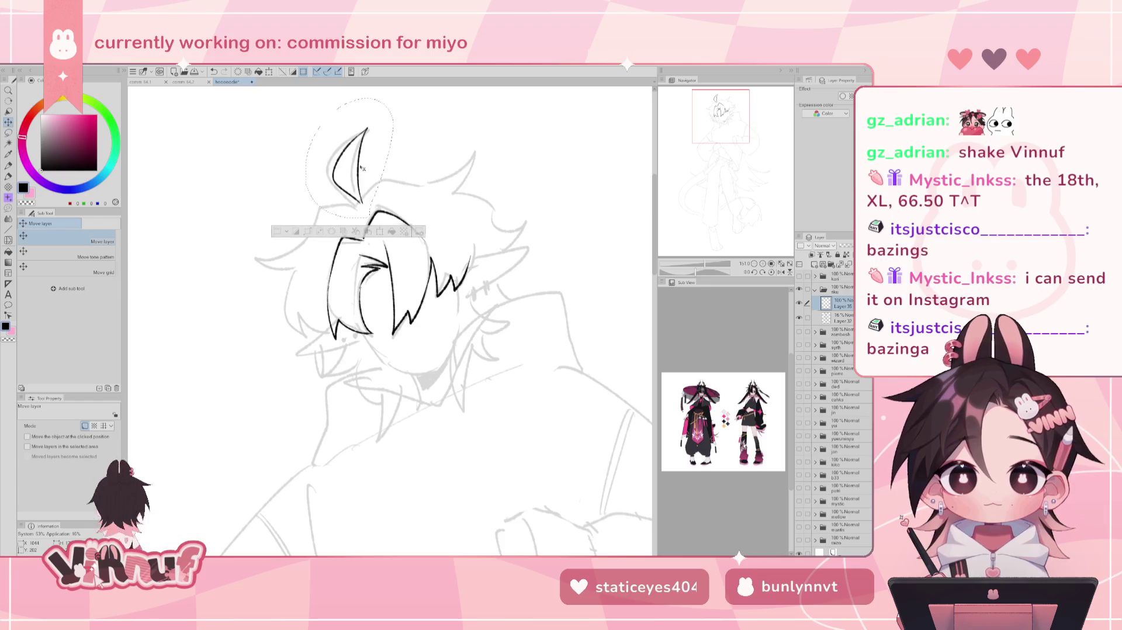
key("ctrl+d")
key("p")
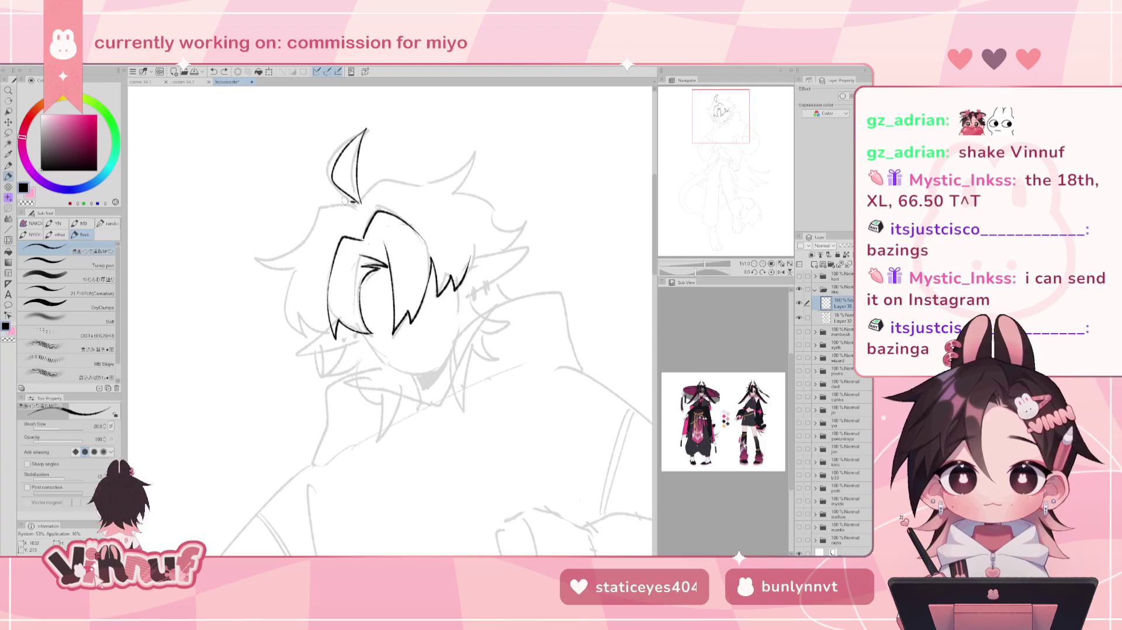
- Ink a stroke at the tuft's base and a flicked hair strand on the left
key("h")
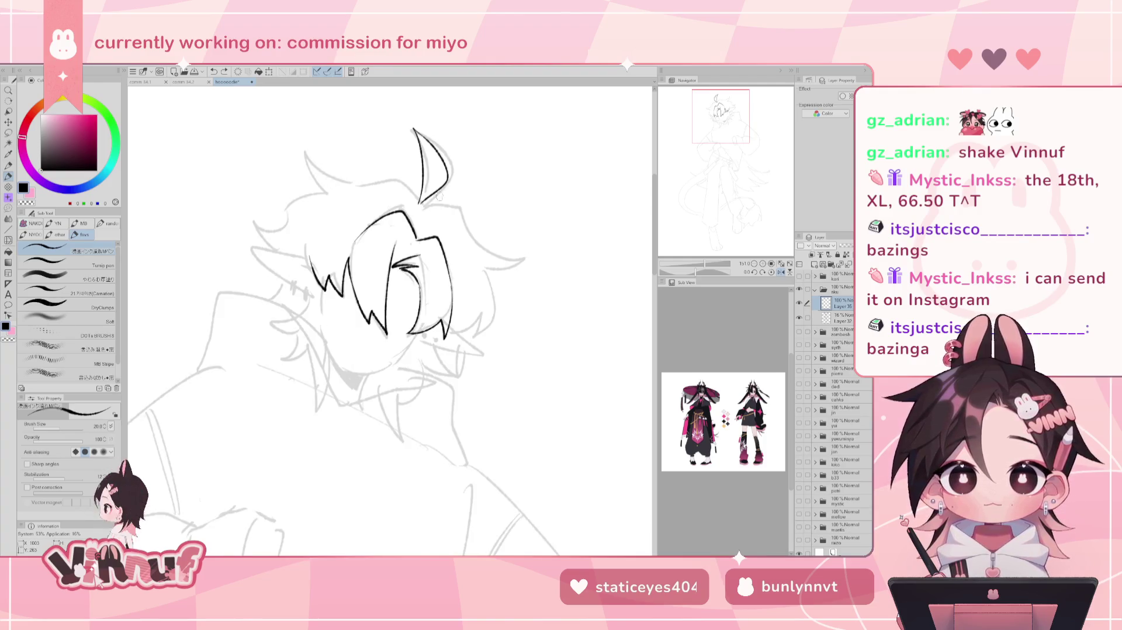
left_click_drag(420, 200, 517, 258)
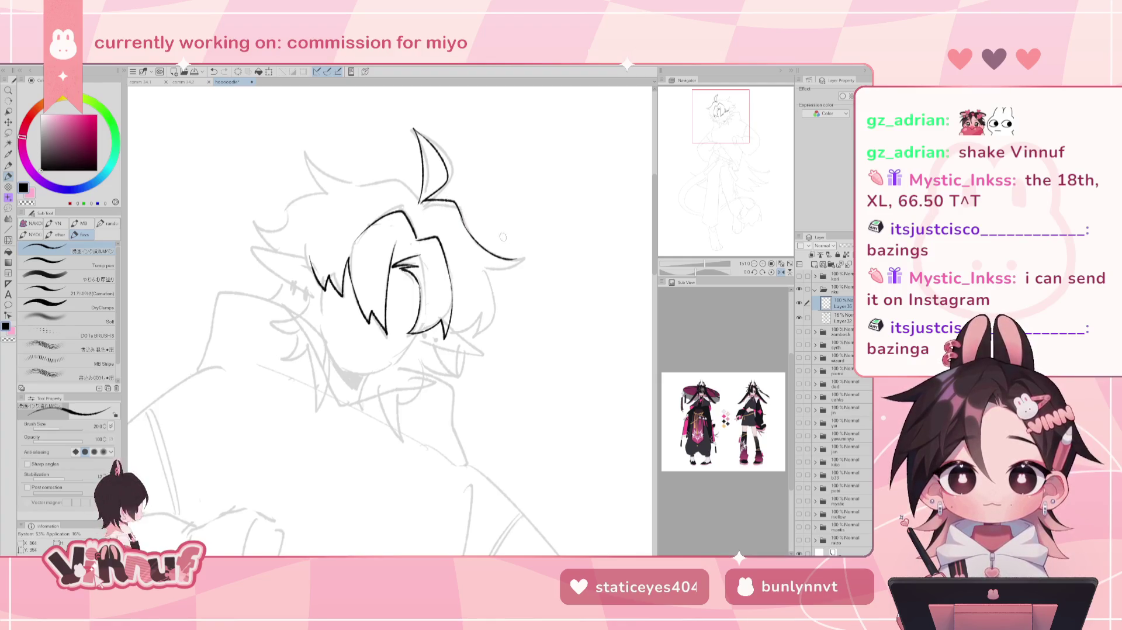
key("h")
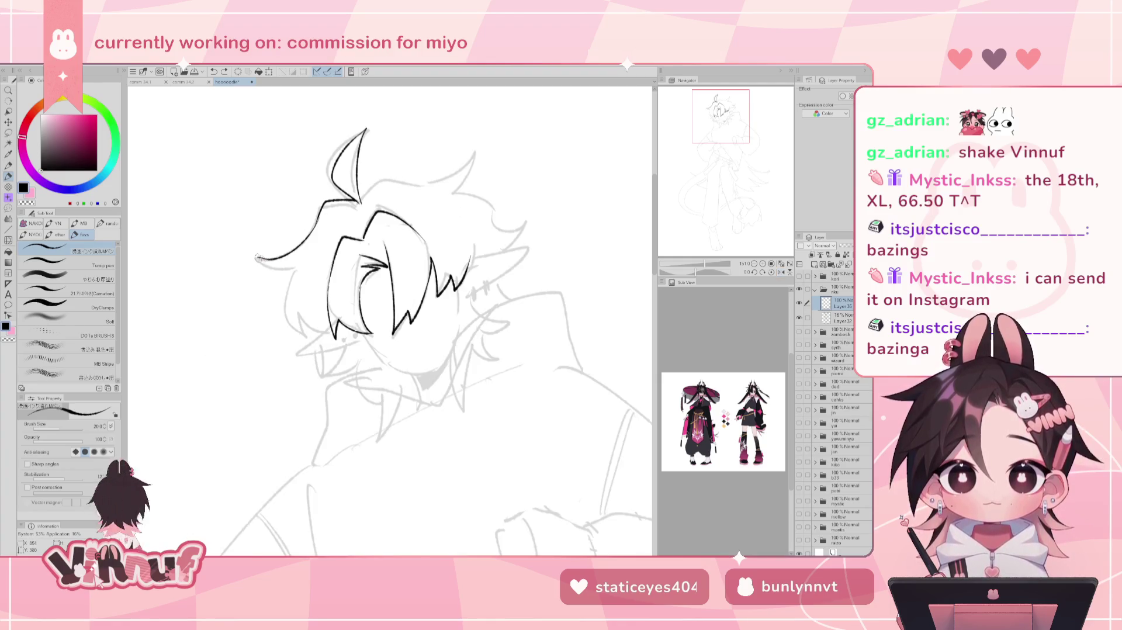
left_click_drag(257, 256, 293, 270)
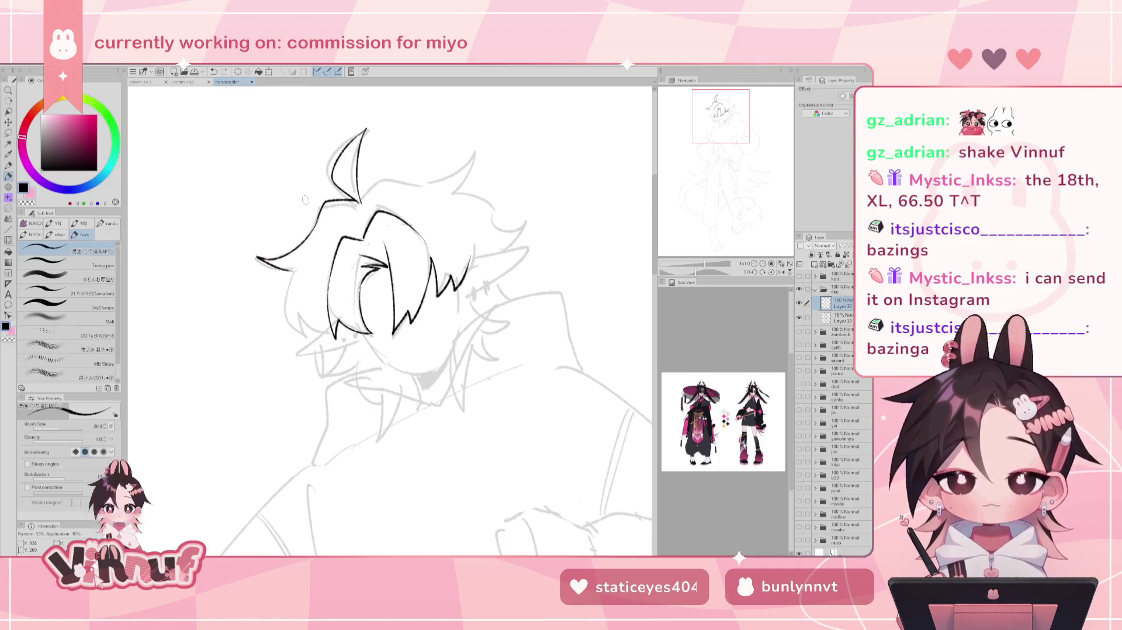
key("ctrl+z")
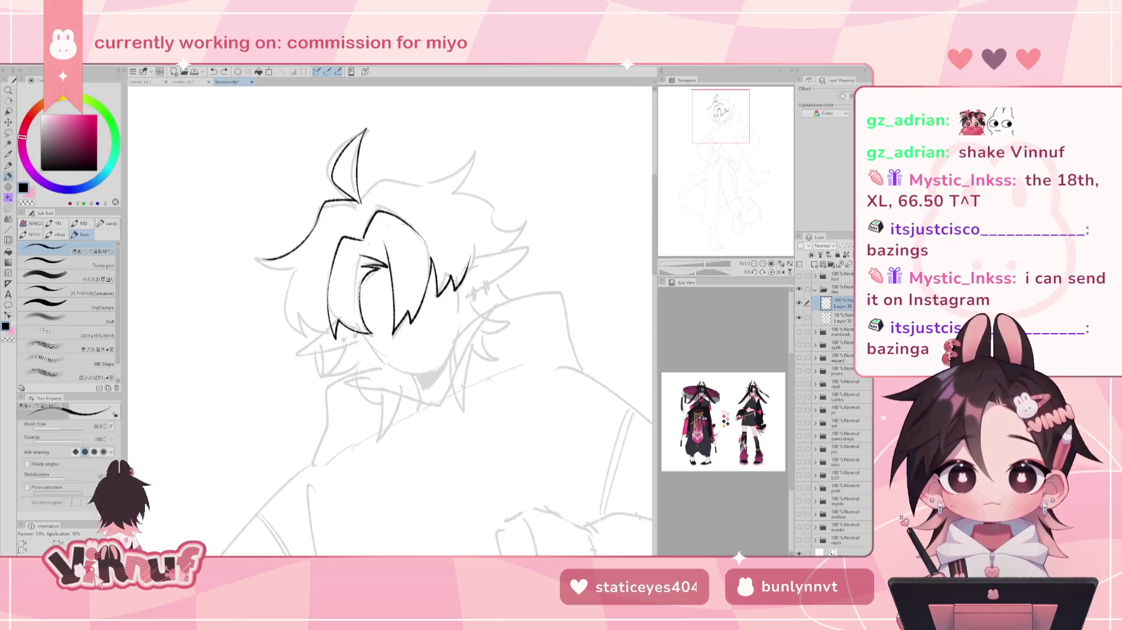
left_click_drag(257, 257, 296, 273)
key("ctrl+z")
key("ctrl+z")
key("ctrl+z")
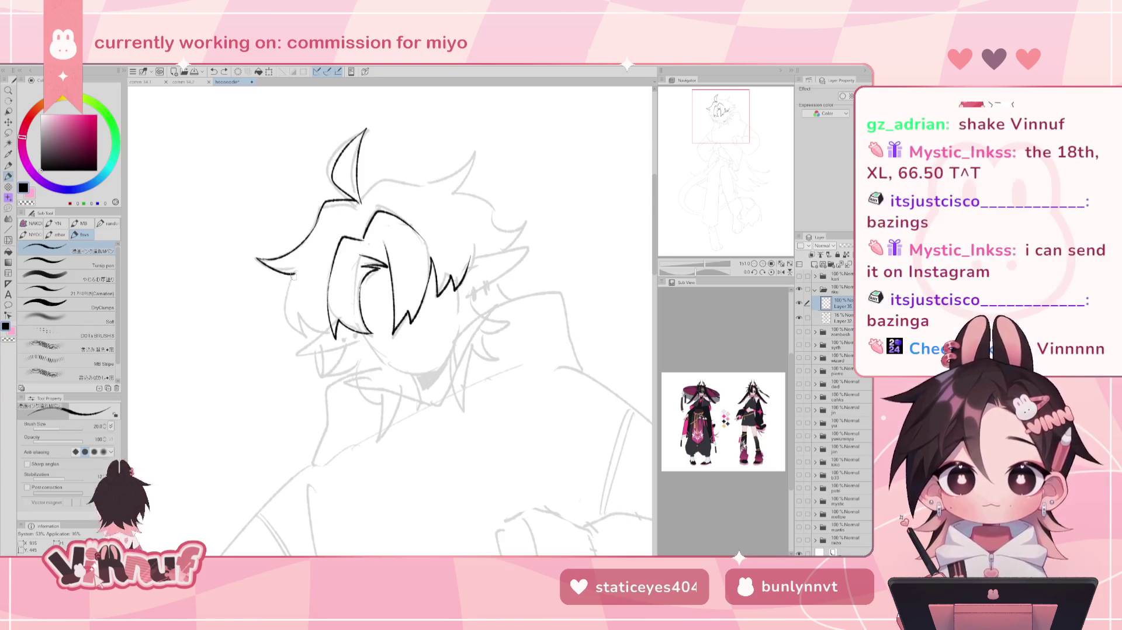
- Ink two strands down beside the face below the hair, then reframe the head
left_click_drag(284, 286, 303, 334)
left_click_drag(301, 313, 303, 335)
key("ctrl+z")
mouse_move(292, 273)
left_mouse_down()
mouse_move(285, 294)
mouse_move(304, 335)
mouse_move(318, 327)
left_mouse_up()
key("ctrl+z")
key("ctrl+z")
key("ctrl+z")
key("ctrl+z")
mouse_move(295, 273)
left_mouse_down()
mouse_move(308, 335)
mouse_move(325, 329)
left_mouse_up()
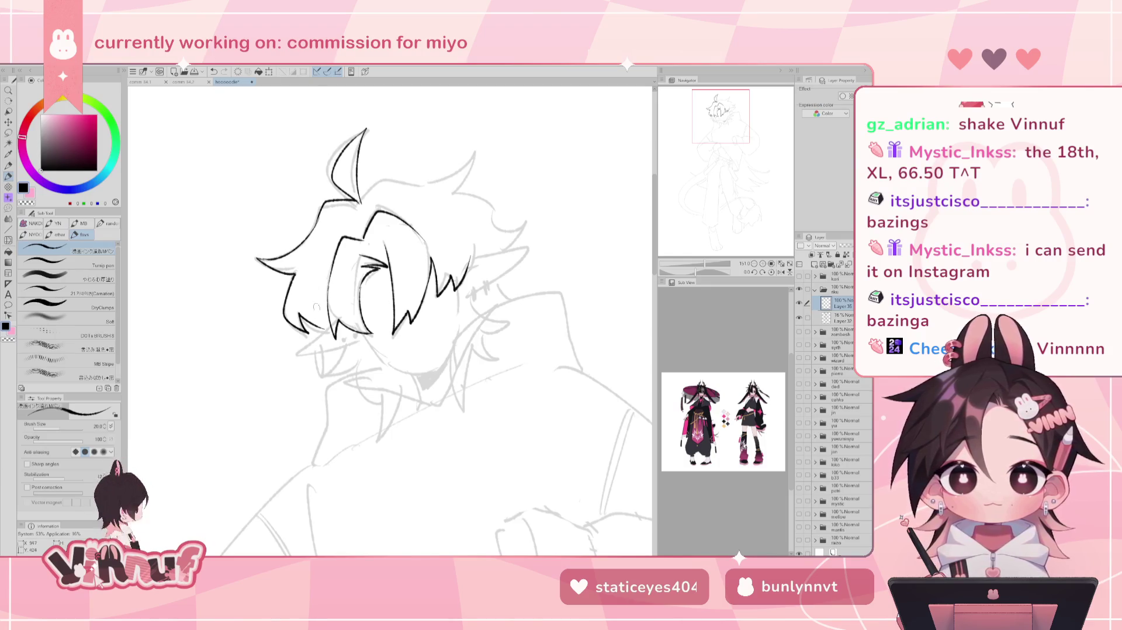
left_click_drag(314, 255, 274, 223)
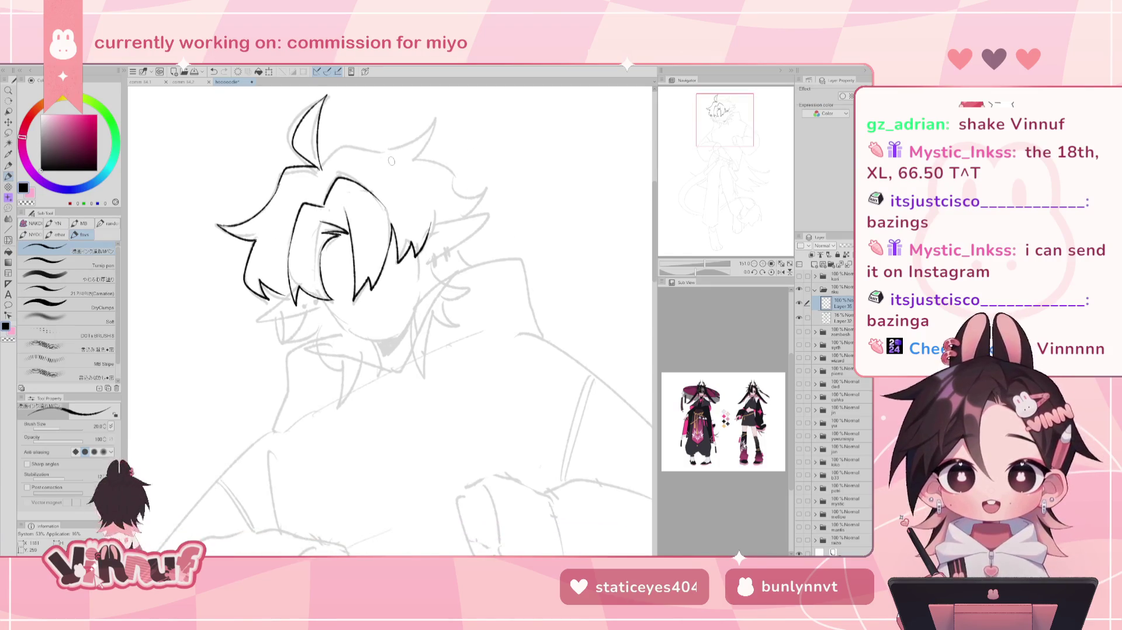
mouse_move(392, 161)
left_mouse_down()
mouse_move(418, 151)
mouse_move(416, 163)
left_mouse_up()
left_click_drag(333, 156, 330, 176)
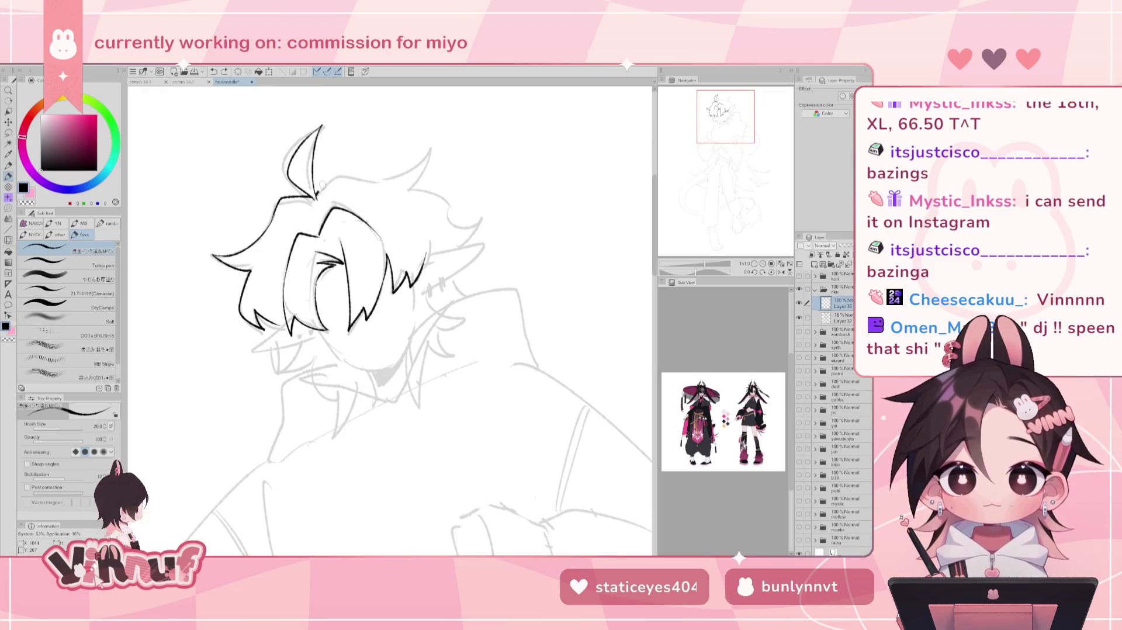
key("h")
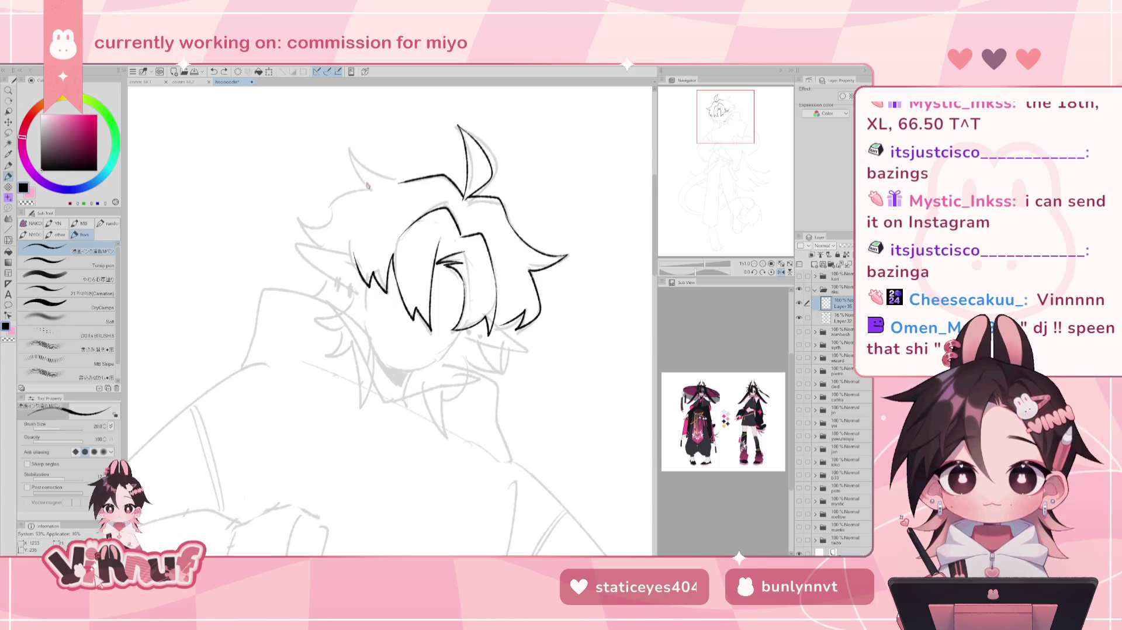
- Ink the upper outline of the ear and try a short stroke along the top hair
left_click_drag(353, 153, 409, 180)
key("ctrl+z")
mouse_move(351, 151)
left_mouse_down()
mouse_move(369, 188)
mouse_move(427, 182)
left_mouse_up()
key("e")
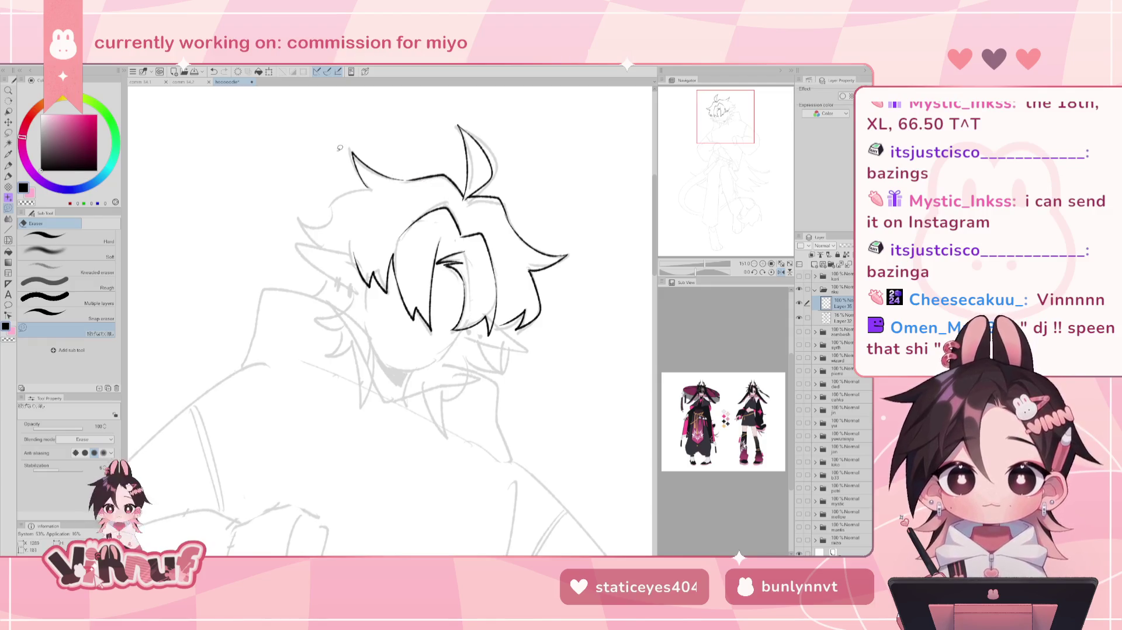
key("p")
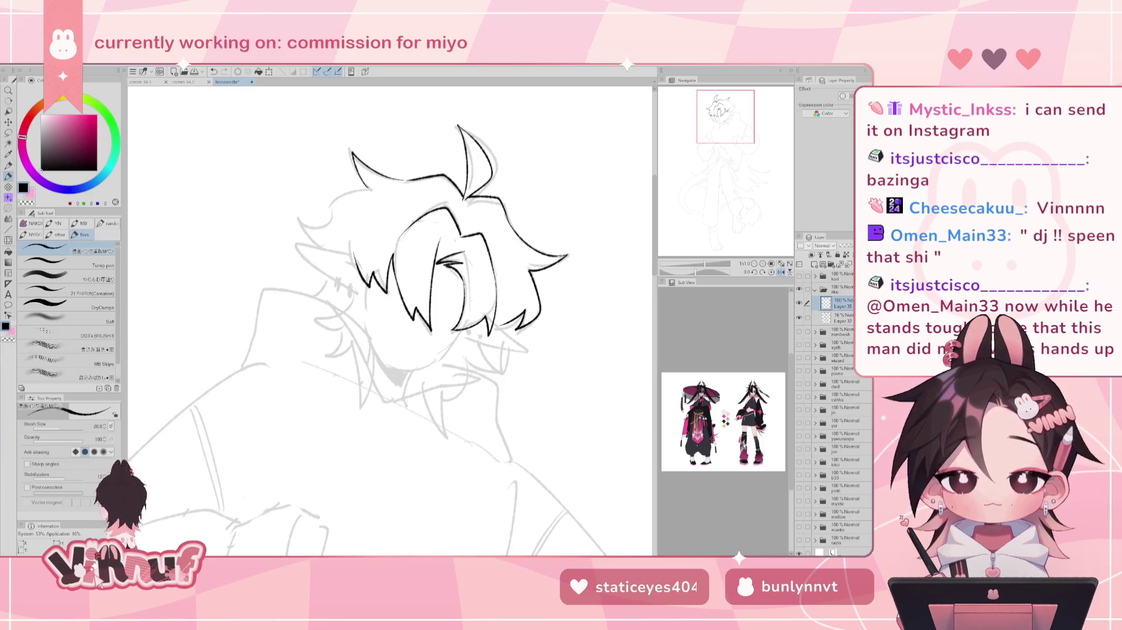
key("ctrl+z")
left_click_drag(386, 178, 415, 174)
key("ctrl+z")
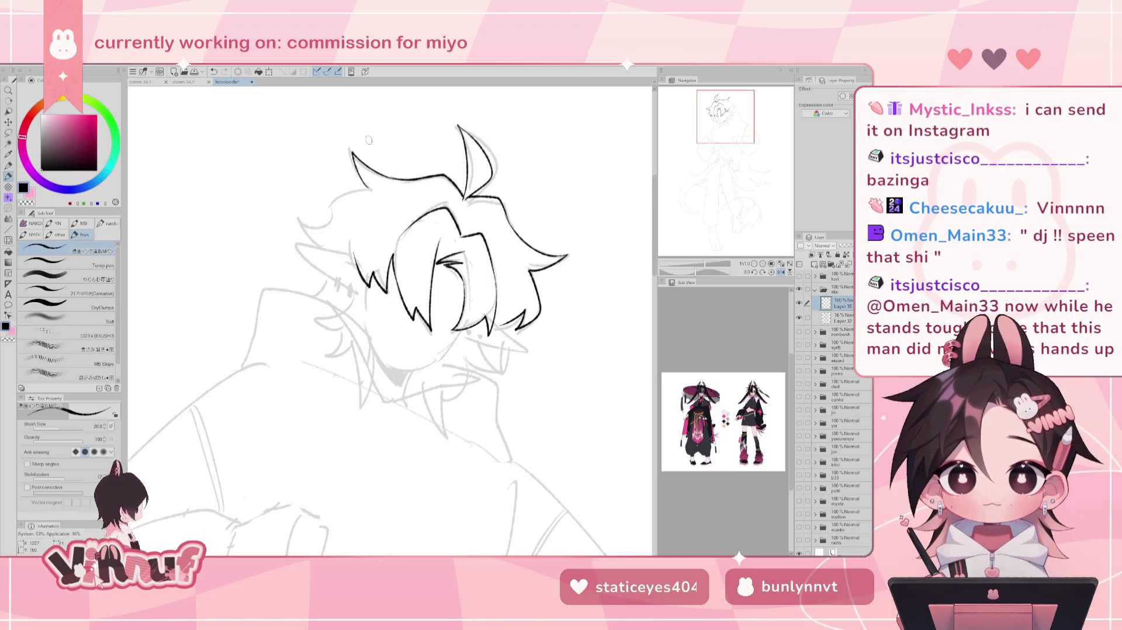
- Ink a curved strand beside the hair tip, checking it in a mirrored view
key("h")
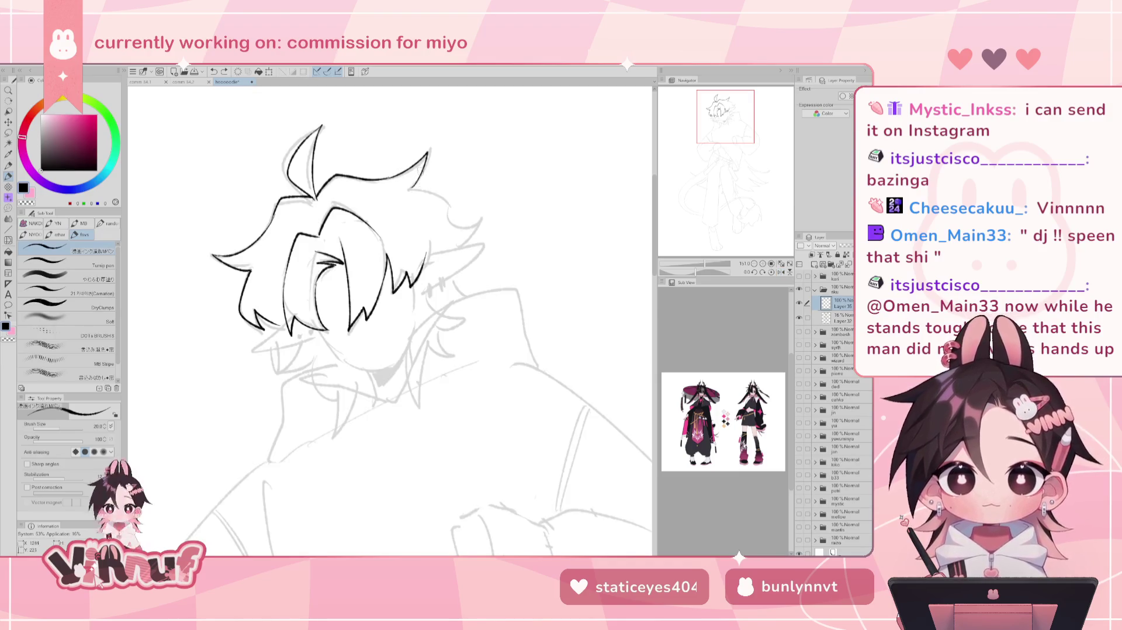
left_click_drag(414, 184, 449, 221)
key("ctrl+z")
left_click_drag(412, 186, 459, 232)
key("h")
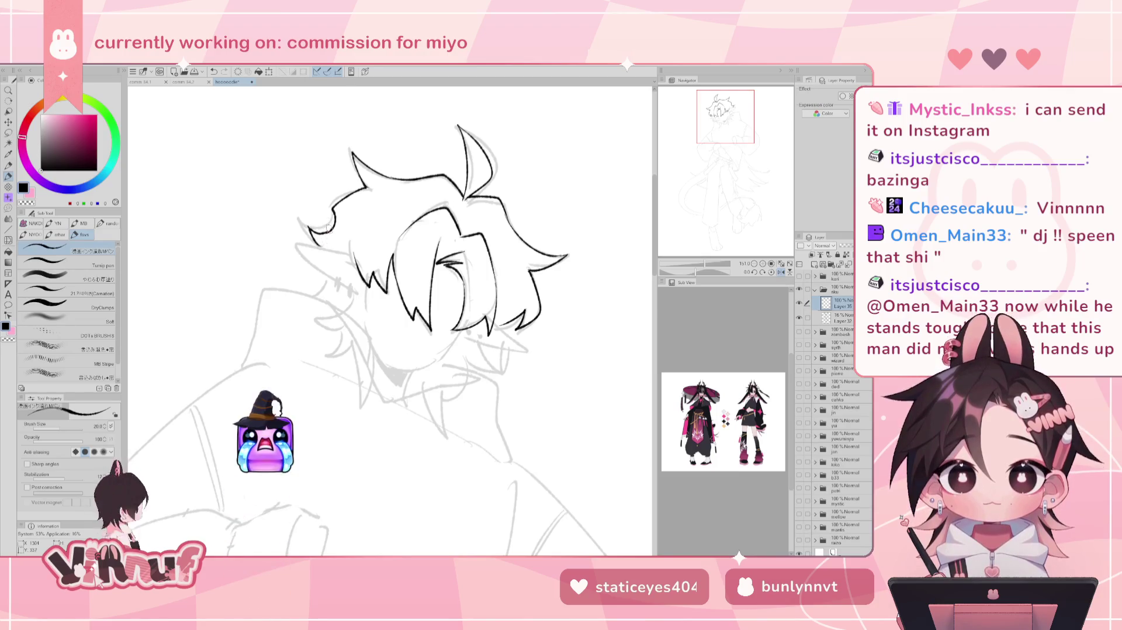
key("h")
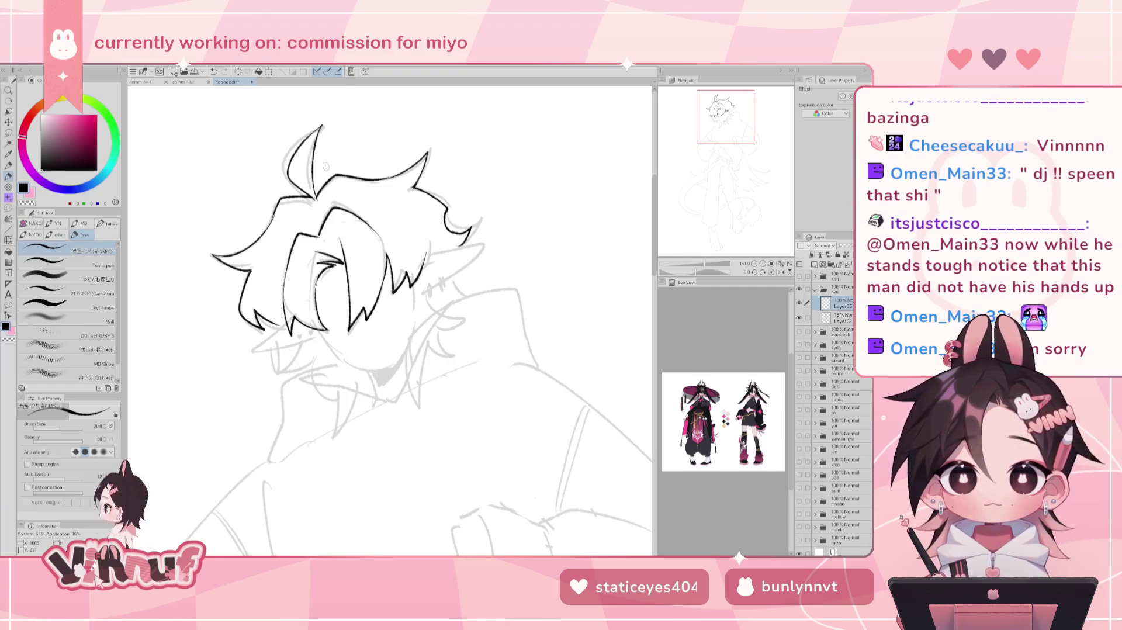
- Frame and tilt the view, then ink the long pointed ear jutting right of the hair
left_click_drag(325, 166, 359, 129)
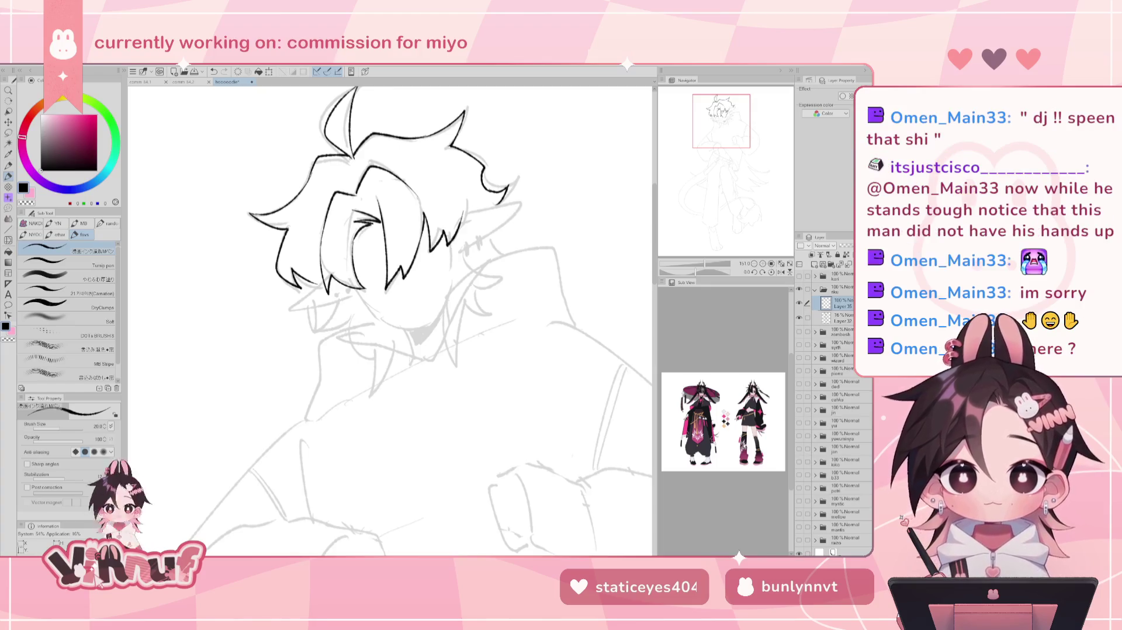
left_click_drag(705, 164, 709, 129)
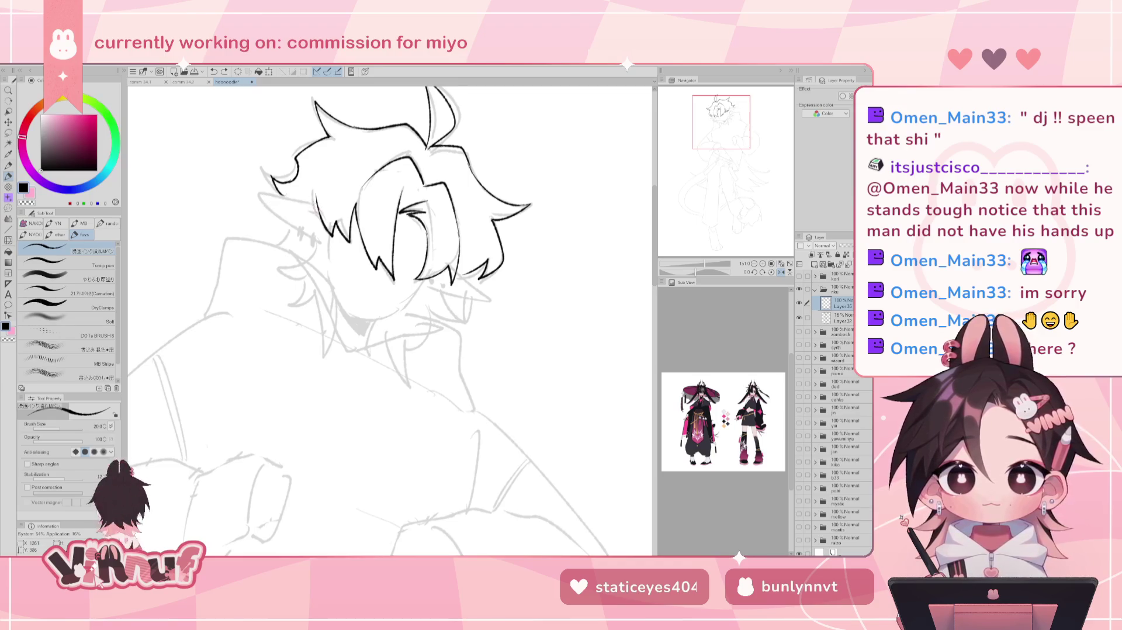
key("minus")
key("minus")
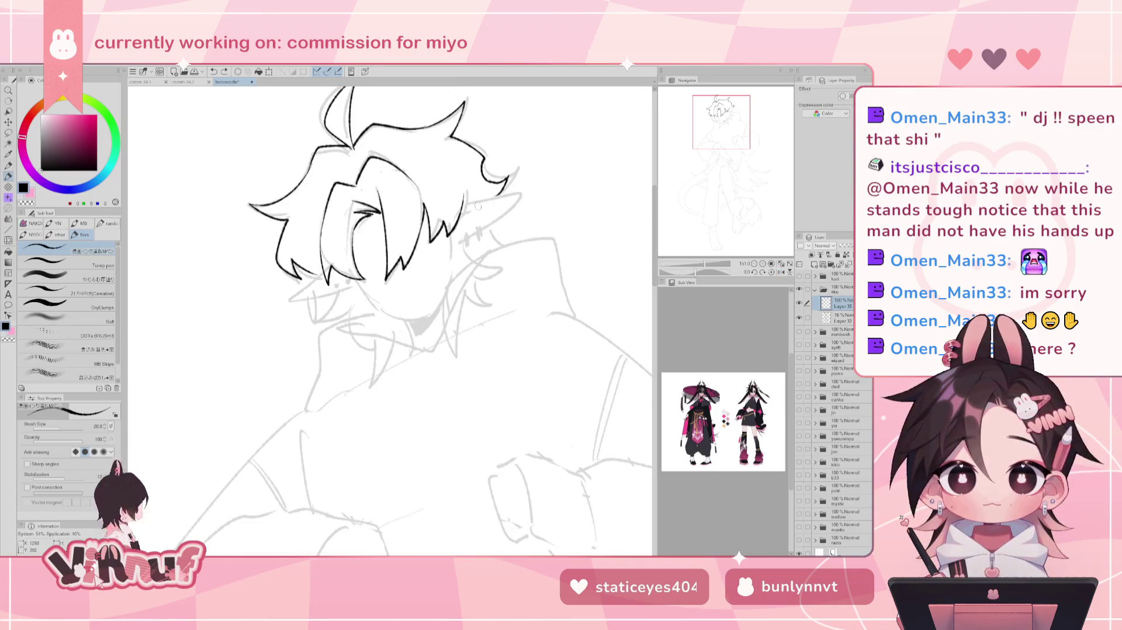
mouse_move(475, 202)
left_mouse_down()
mouse_move(485, 217)
mouse_move(524, 190)
mouse_move(472, 237)
left_mouse_up()
key("ctrl+z")
key("ctrl+z")
left_click_drag(521, 197, 462, 245)
key("ctrl+z")
left_click_drag(519, 202, 467, 240)
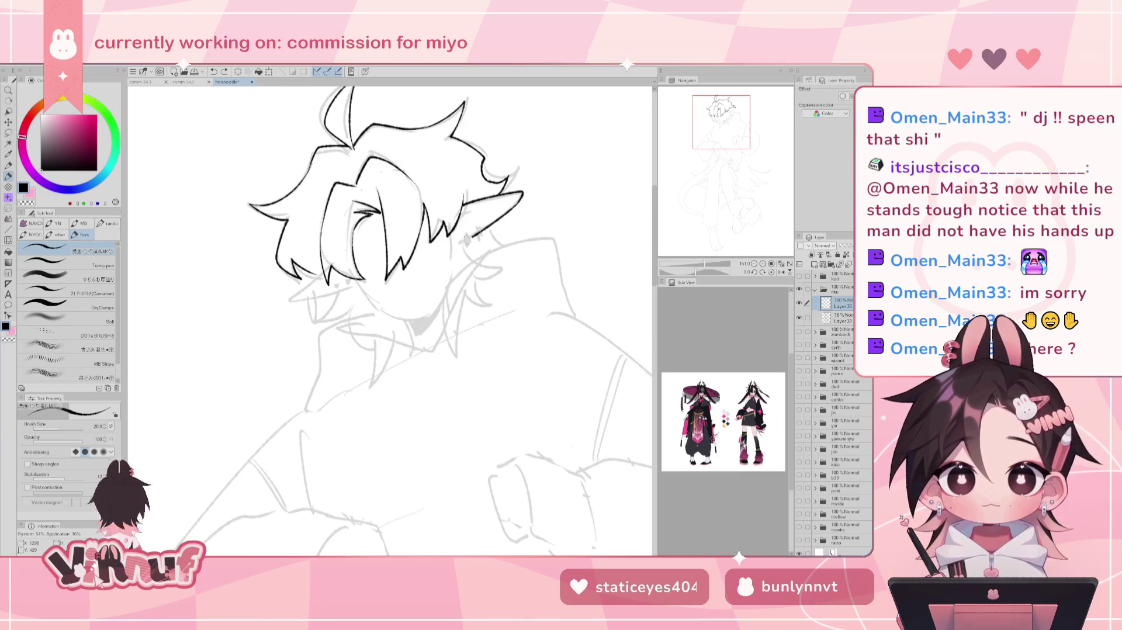
left_click_drag(520, 199, 455, 246)
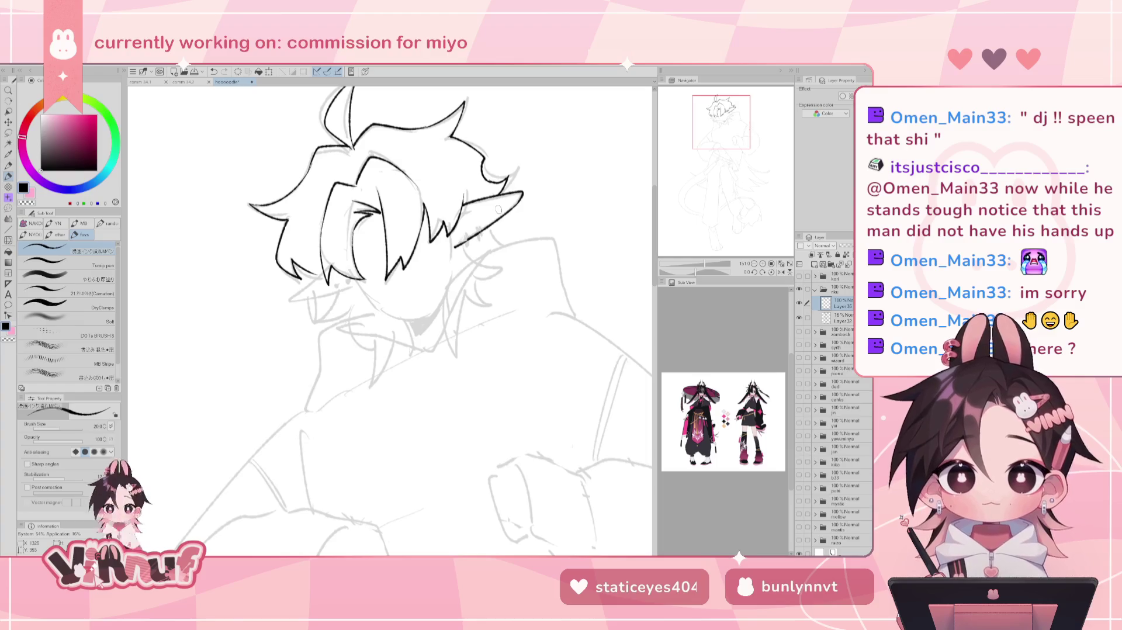
key("h")
left_click_drag(694, 273, 680, 272)
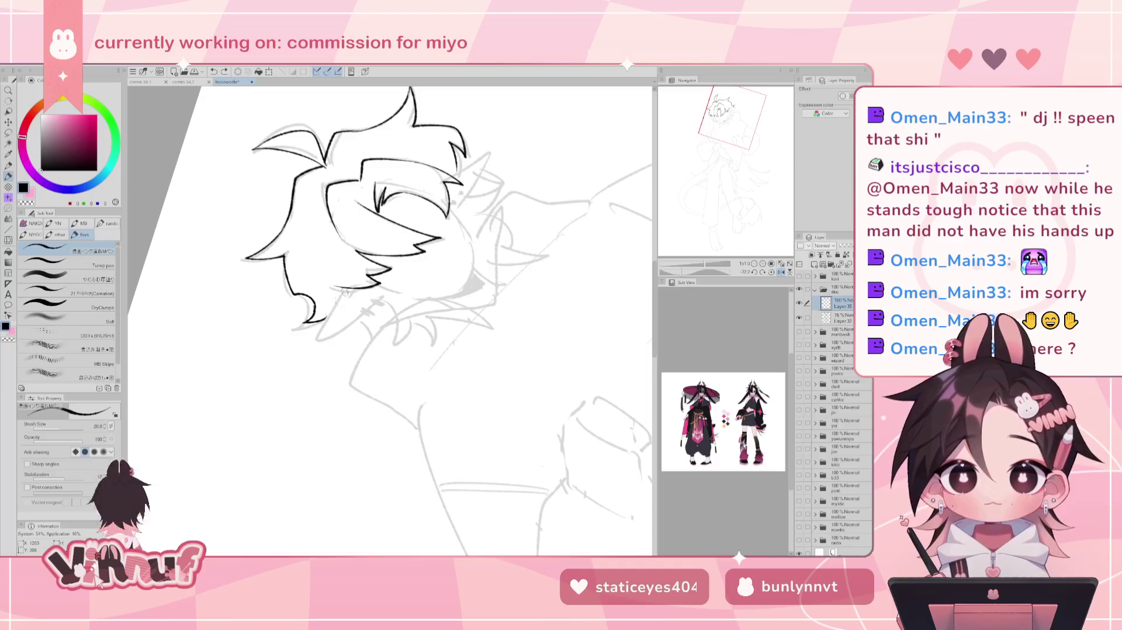
- Ink a first chin line below the hair, redrawing it once, and level the view
left_click_drag(349, 287, 320, 338)
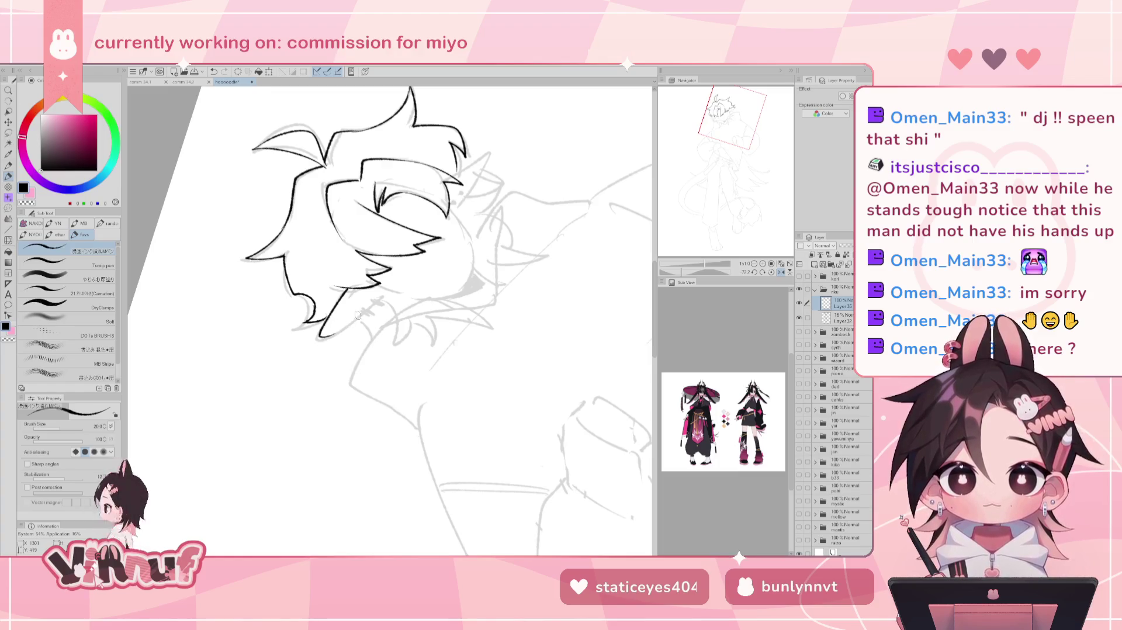
key("ctrl+z")
key("ctrl+z")
left_click_drag(386, 292, 320, 337)
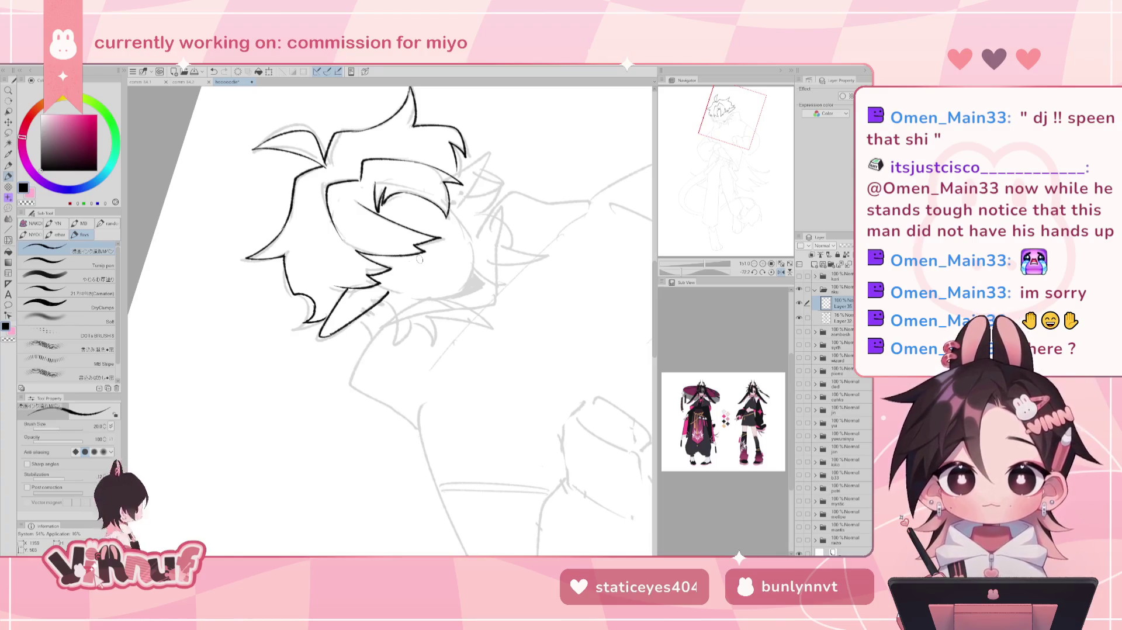
left_click(771, 272)
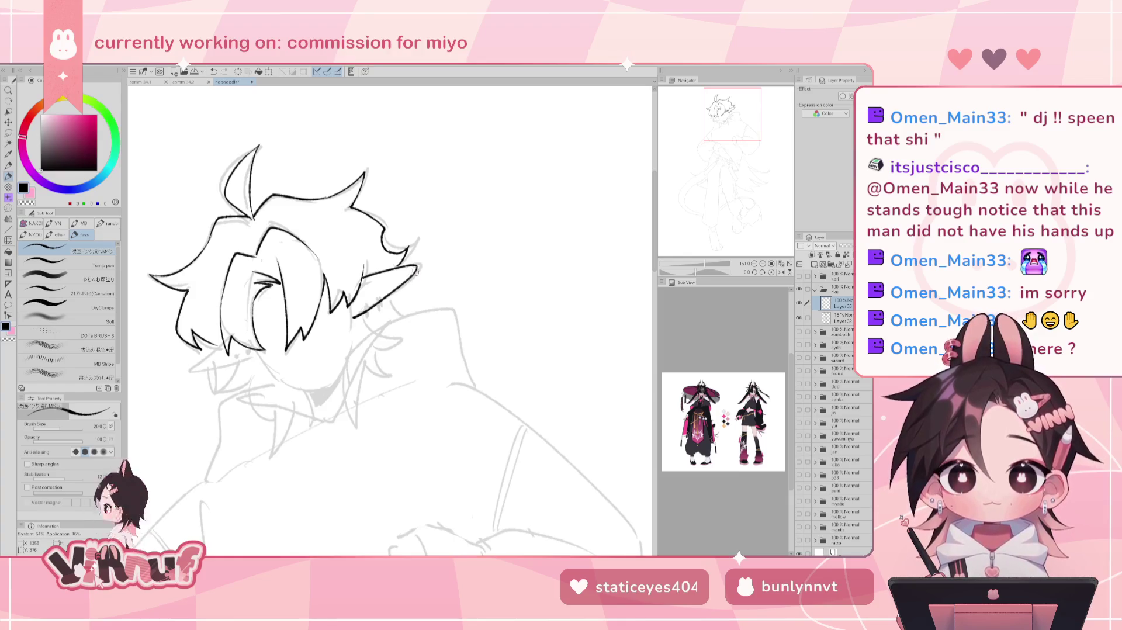
left_click_drag(504, 315, 548, 292)
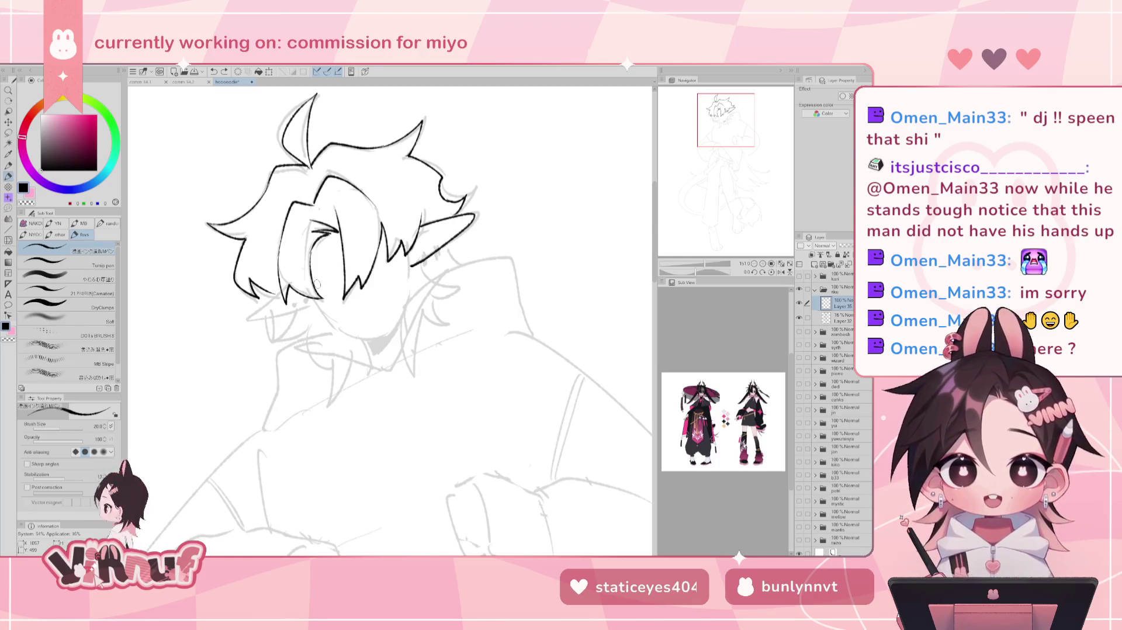
- Ink the short chin line below the hair, retrying its lower end and keeping the ear outline
left_click_drag(316, 284, 359, 266)
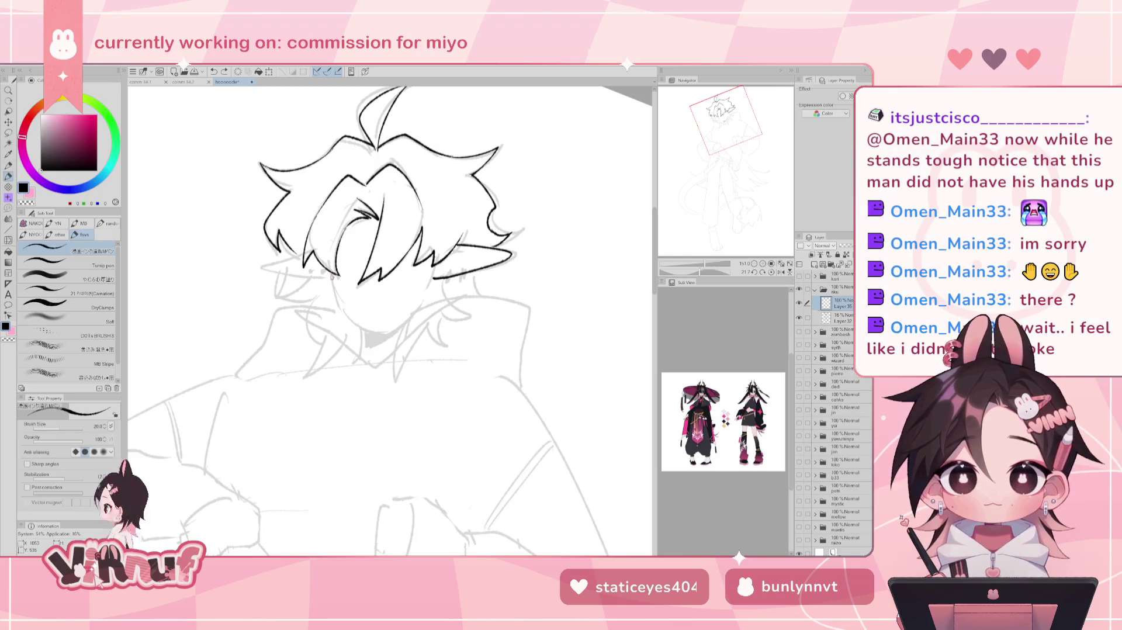
left_click_drag(331, 273, 371, 331)
key("ctrl+z")
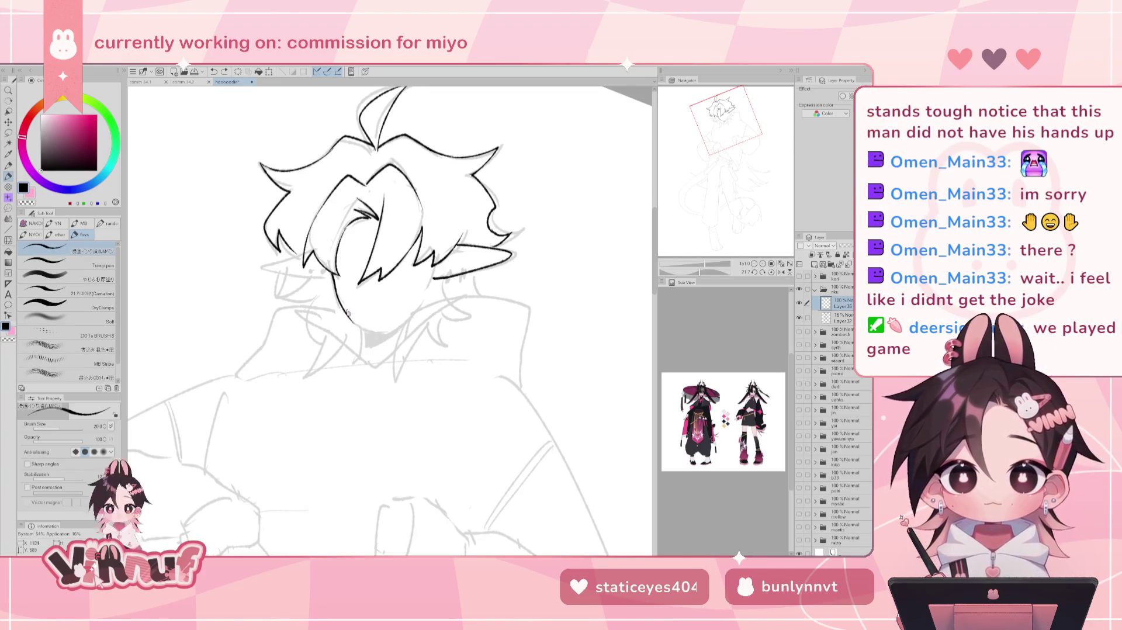
left_click_drag(349, 315, 374, 333)
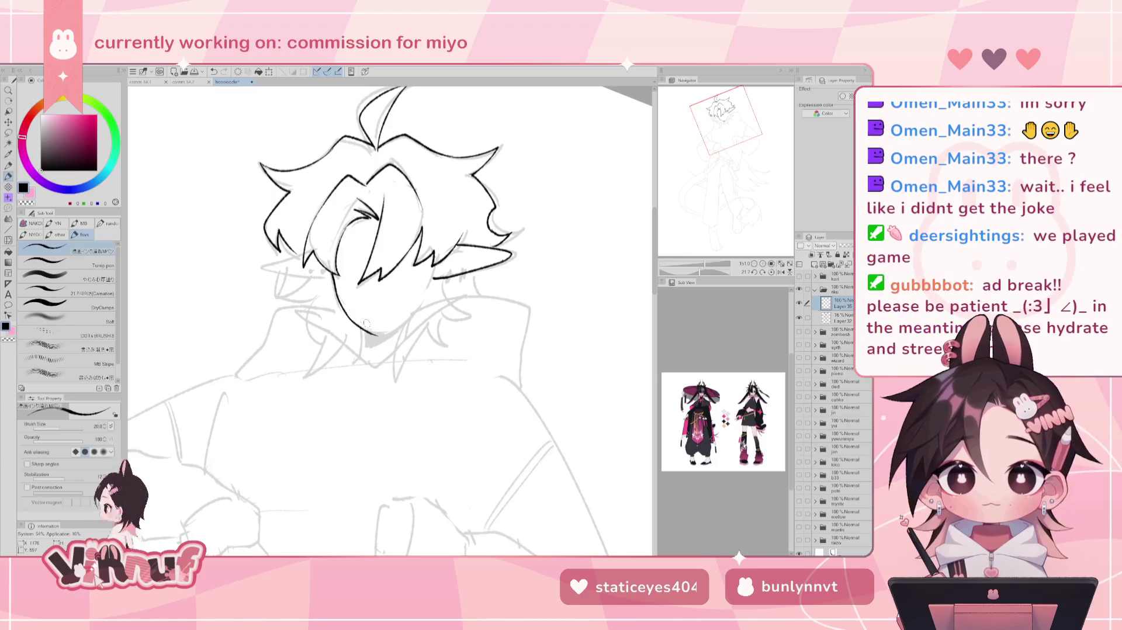
key("ctrl+z")
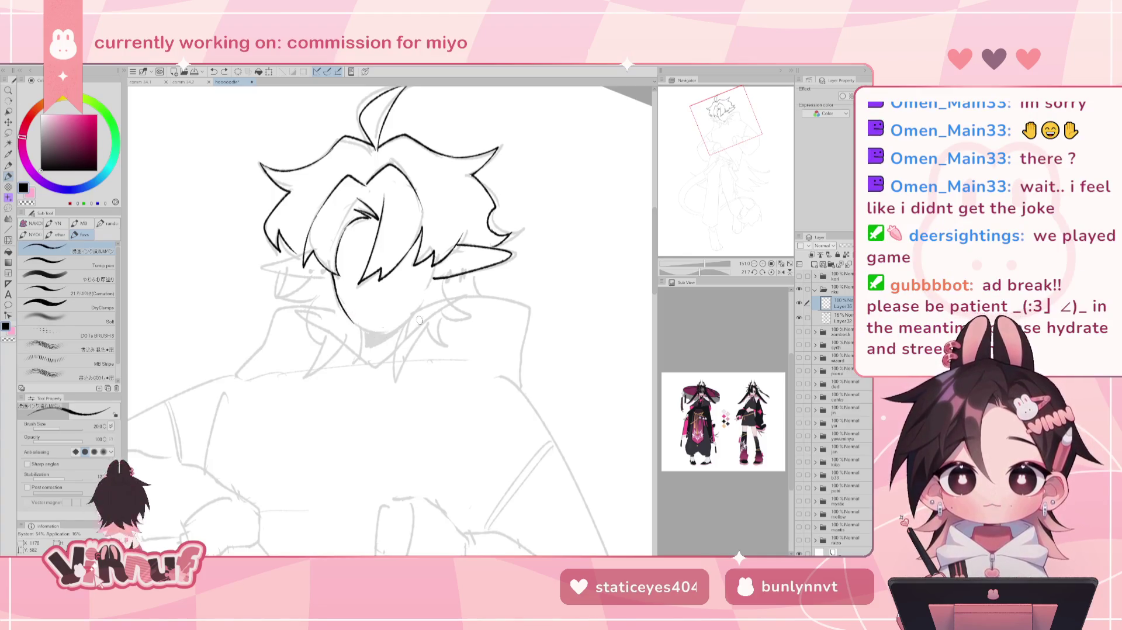
key("e")
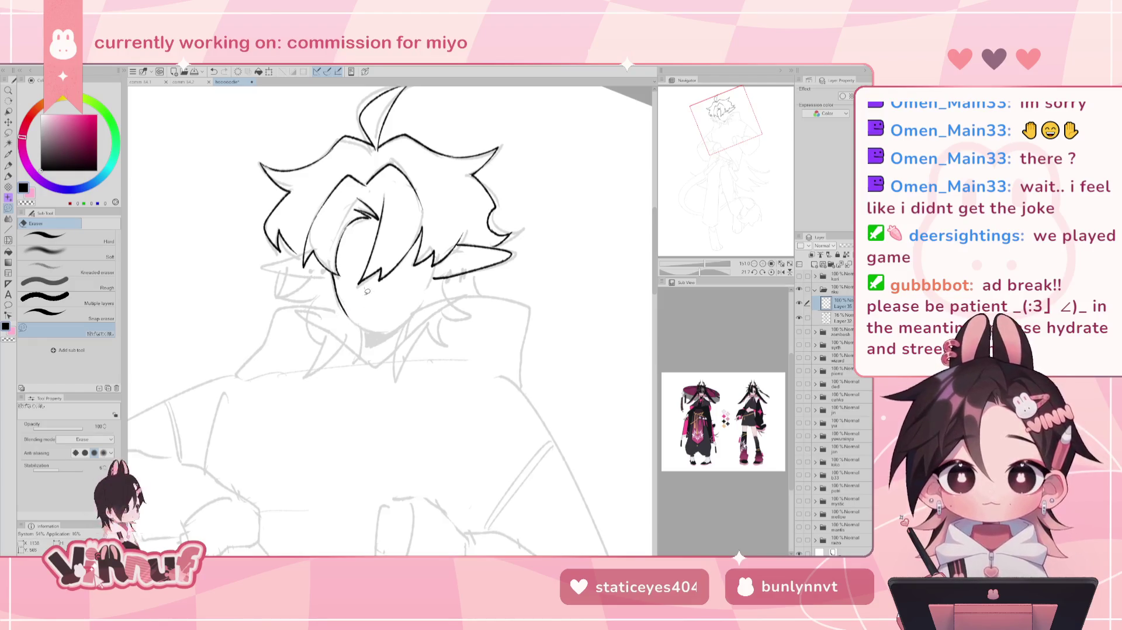
key("ctrl+@")
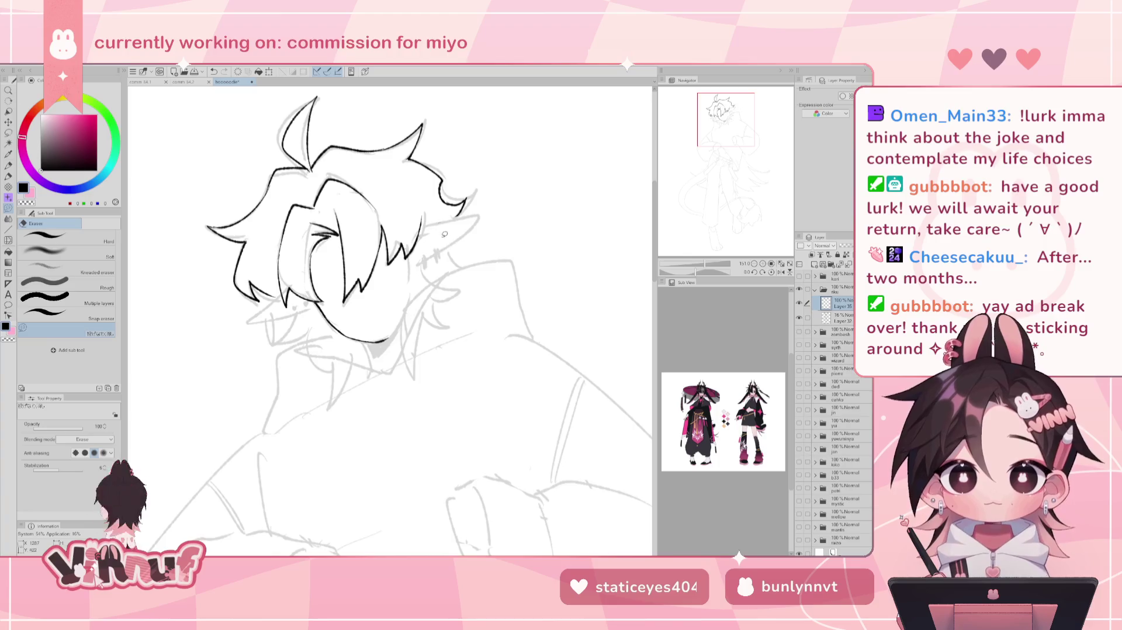
key("ctrl+z")
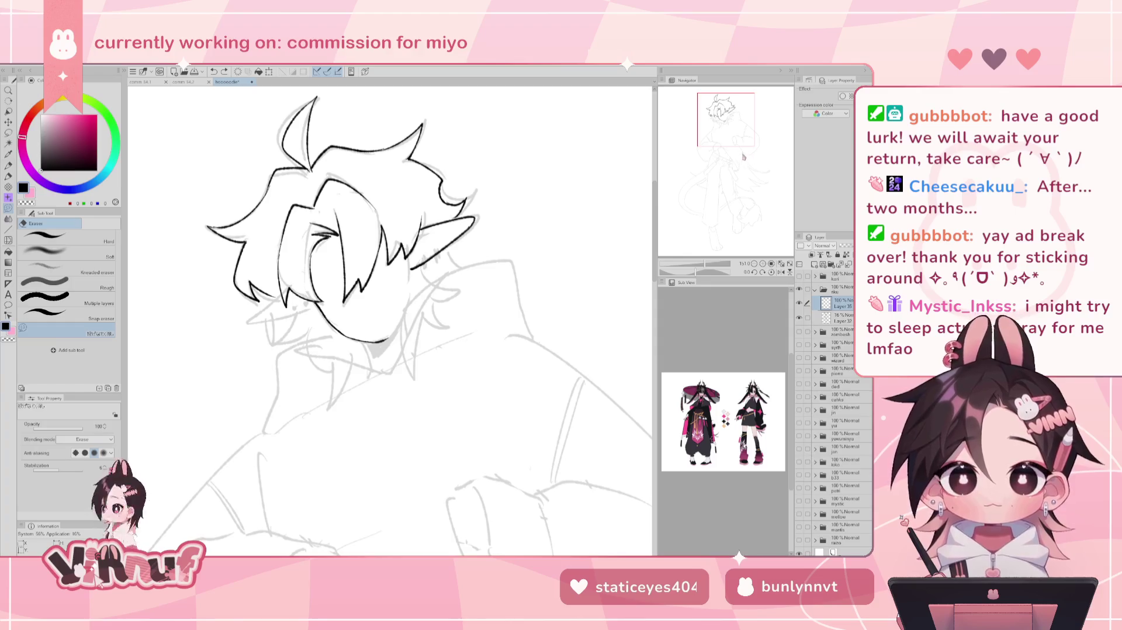
- Lasso the inked pointed ear, nudge it slightly down, deselect, and check it mirrored
left_click_drag(735, 125, 737, 126)
key("m")
mouse_move(416, 204)
left_mouse_down()
mouse_move(450, 242)
mouse_move(445, 201)
mouse_move(445, 232)
left_mouse_up()
key("k")
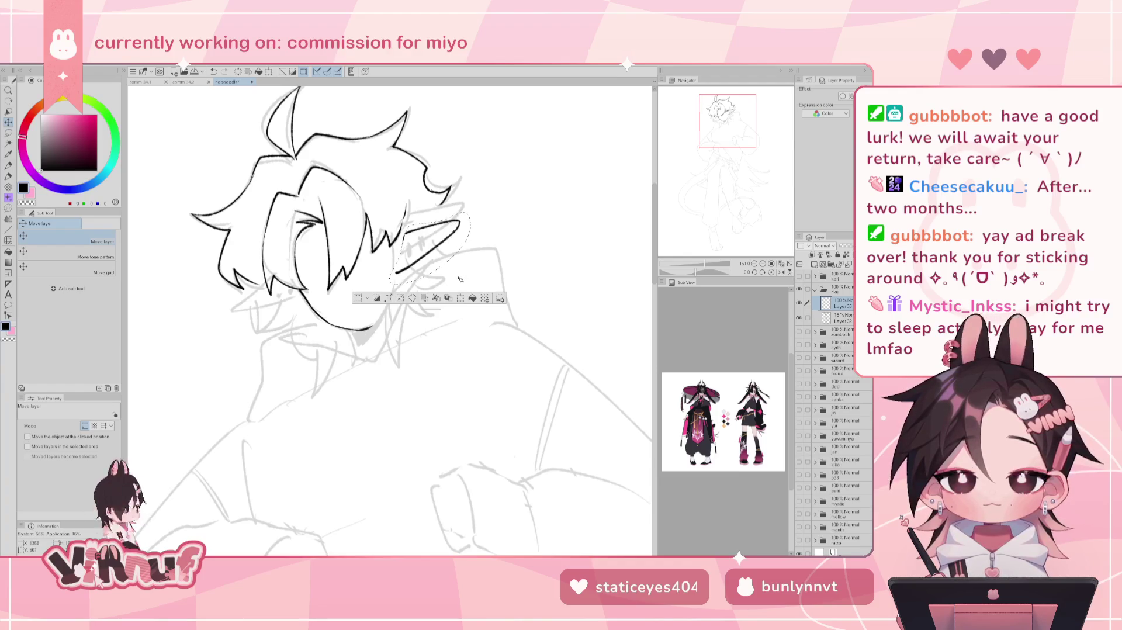
key("ctrl+d")
key("e")
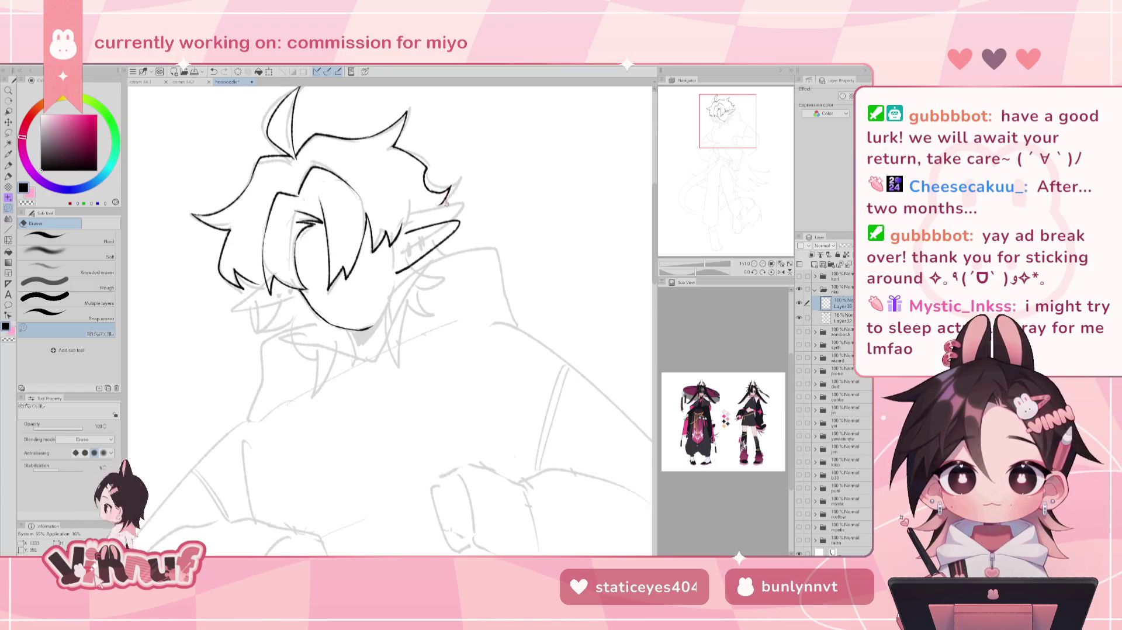
key("p")
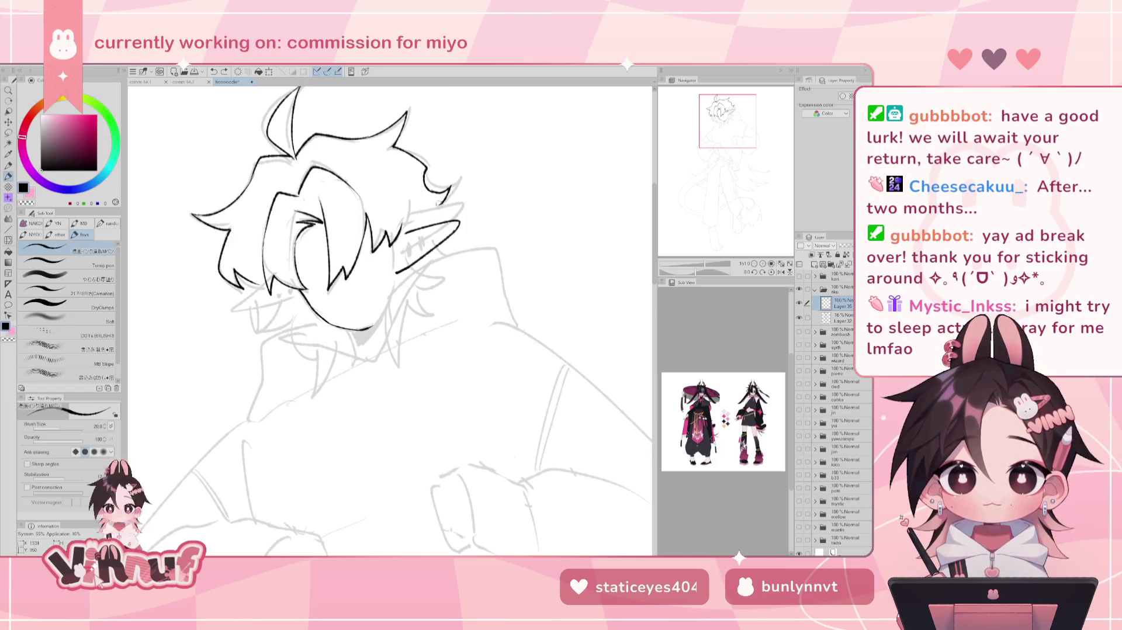
key("h")
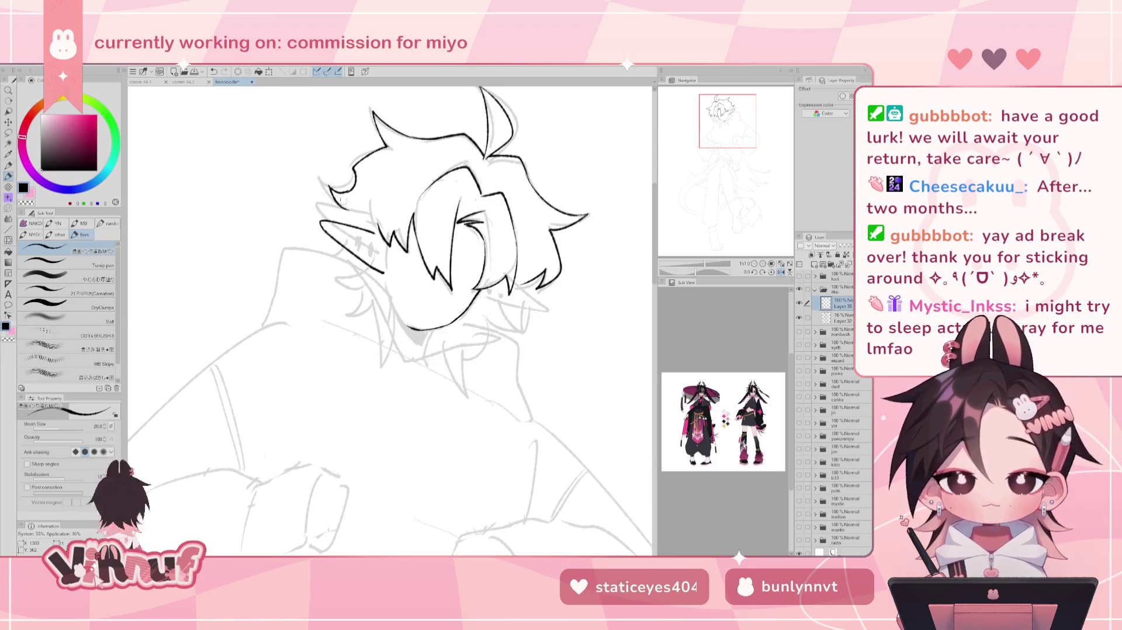
- Erase the stray hair lines between the ear and the bangs
key("h")
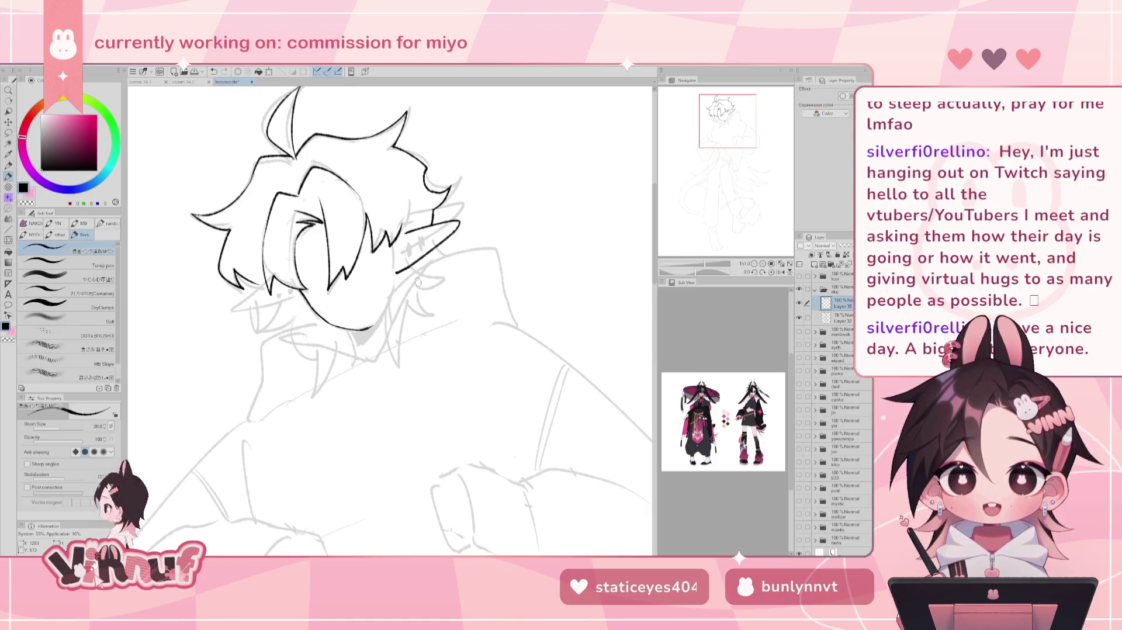
key("e")
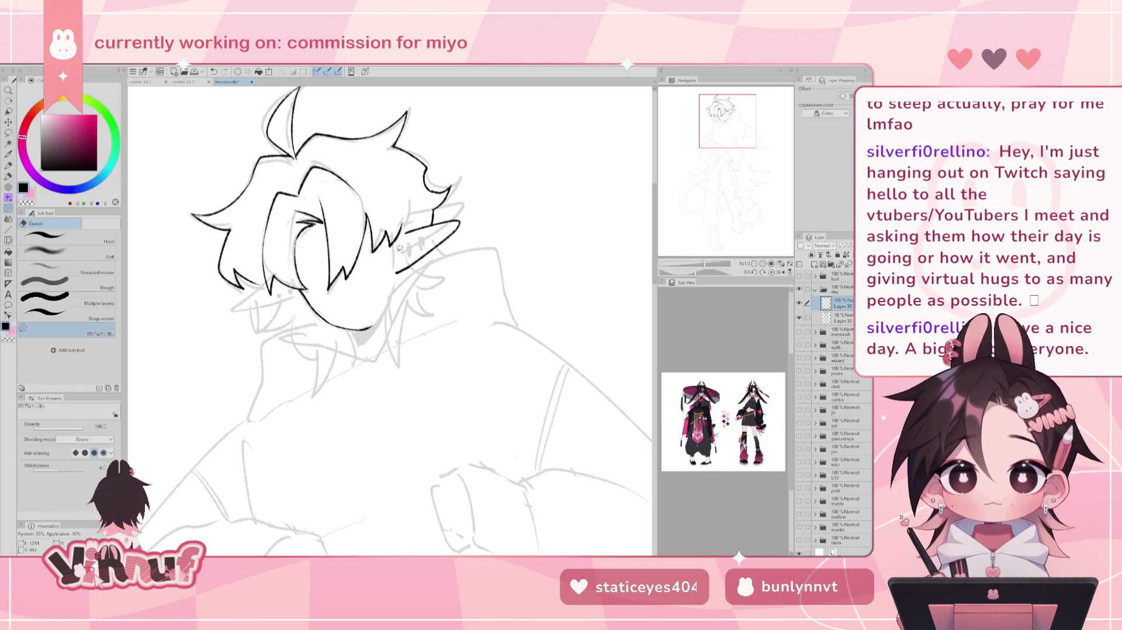
mouse_move(407, 224)
left_mouse_down()
mouse_move(400, 245)
mouse_move(391, 199)
mouse_move(367, 202)
mouse_move(383, 263)
mouse_move(403, 211)
left_mouse_up()
key("p")
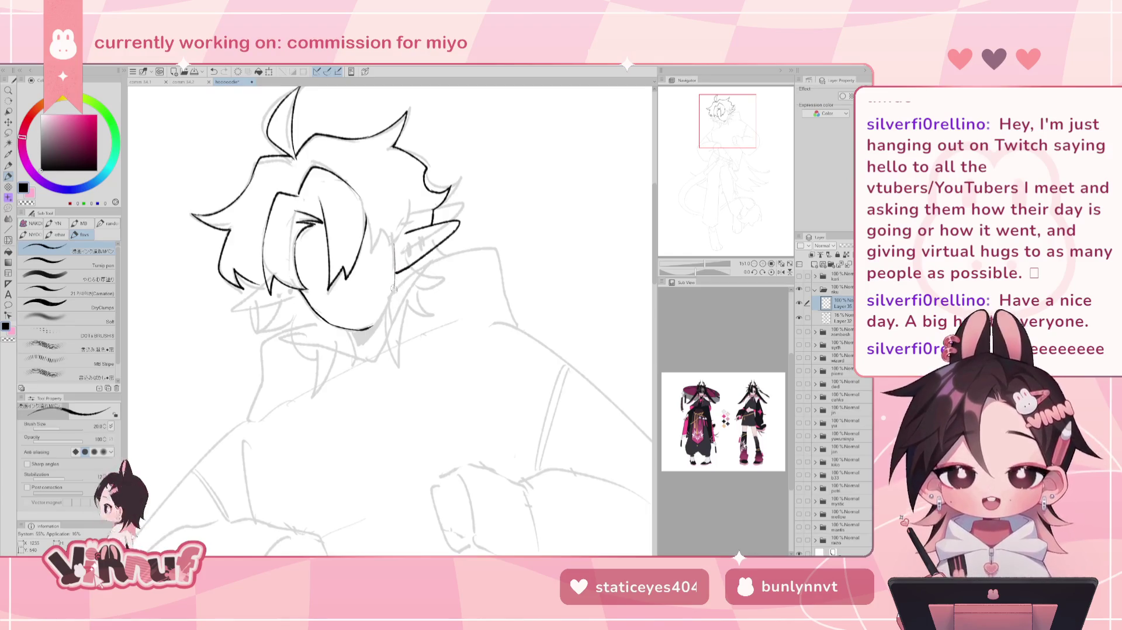
- Ink a vertical edge line along the side of the face on the mirrored view, retrying several times
key("h")
left_click_drag(385, 254, 386, 297)
key("ctrl+z")
left_click_drag(385, 242, 386, 288)
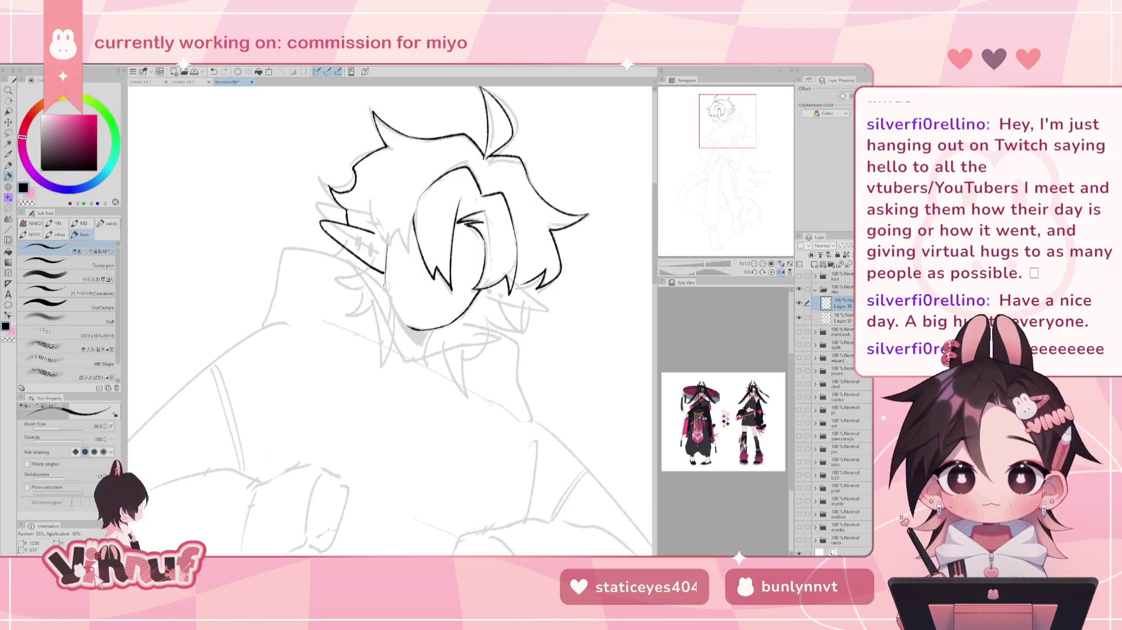
key("ctrl+z")
left_click_drag(386, 241, 386, 286)
key("ctrl+z")
left_click_drag(387, 245, 387, 287)
key("ctrl+z")
key("h")
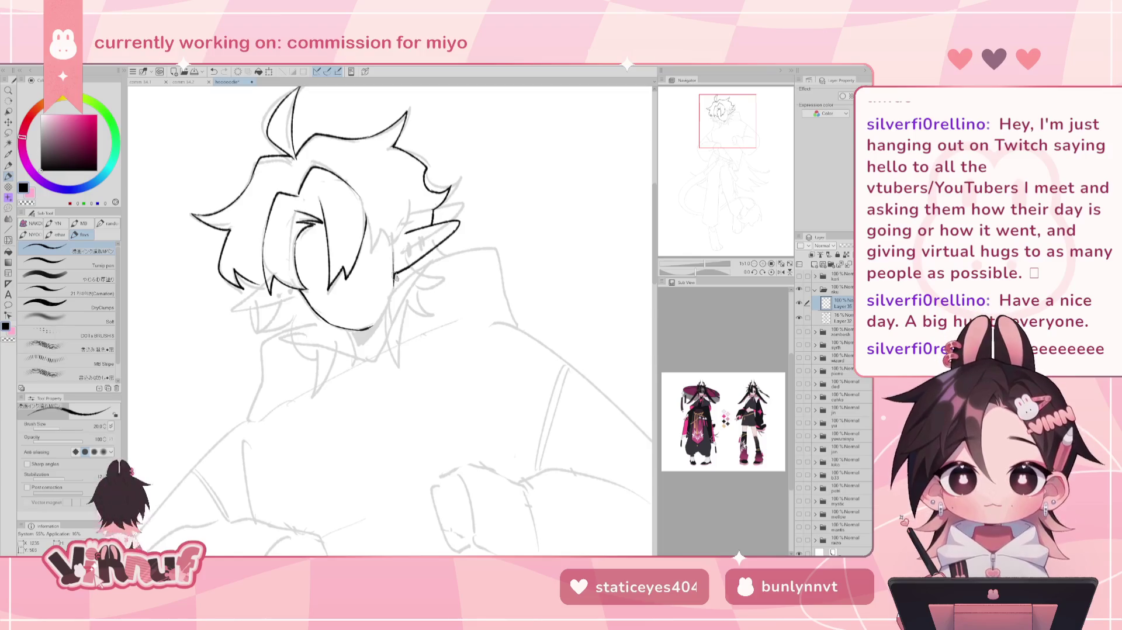
- Ink the short jaw-edge stroke and the chin line joining the left face line, checking mirrored
key("ctrl+z")
left_click_drag(392, 269, 395, 281)
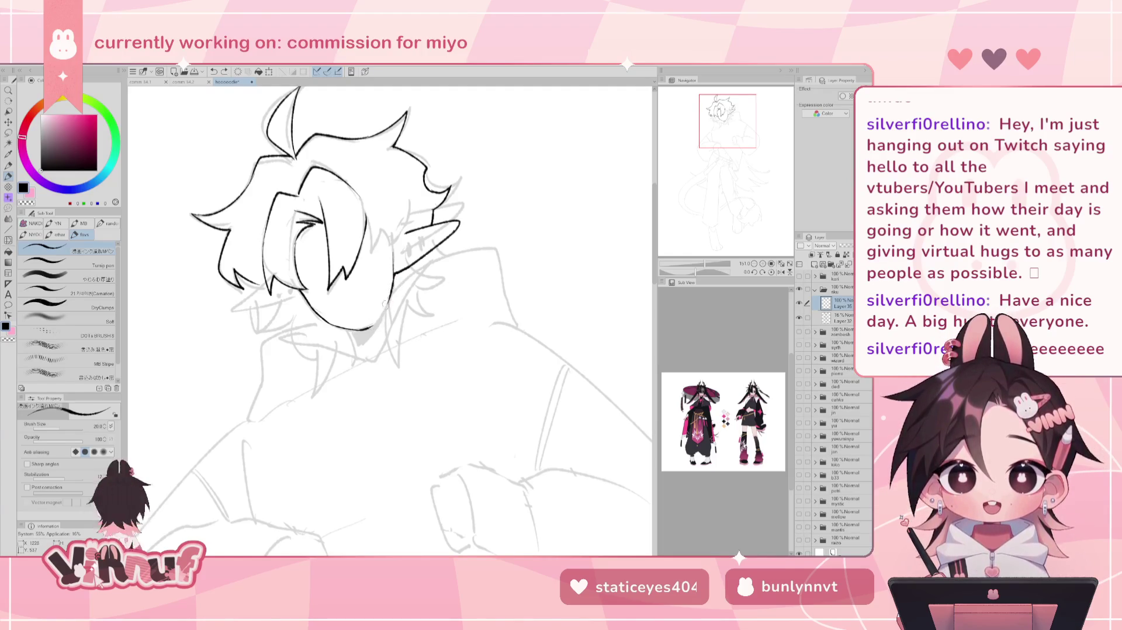
left_click_drag(392, 291, 371, 328)
key("ctrl+z")
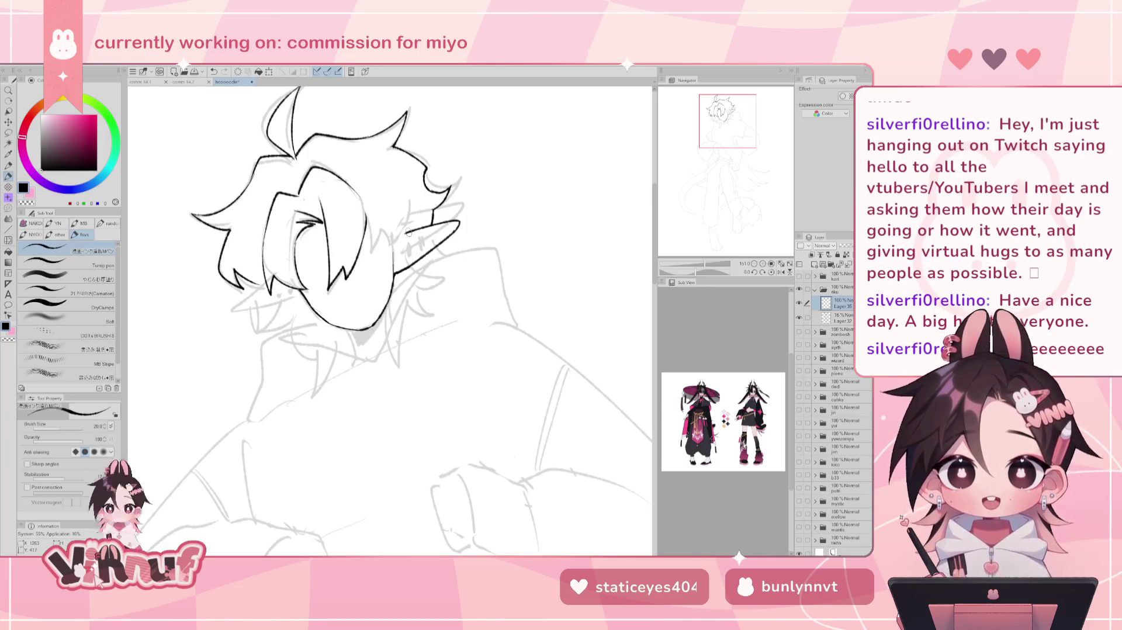
key("h")
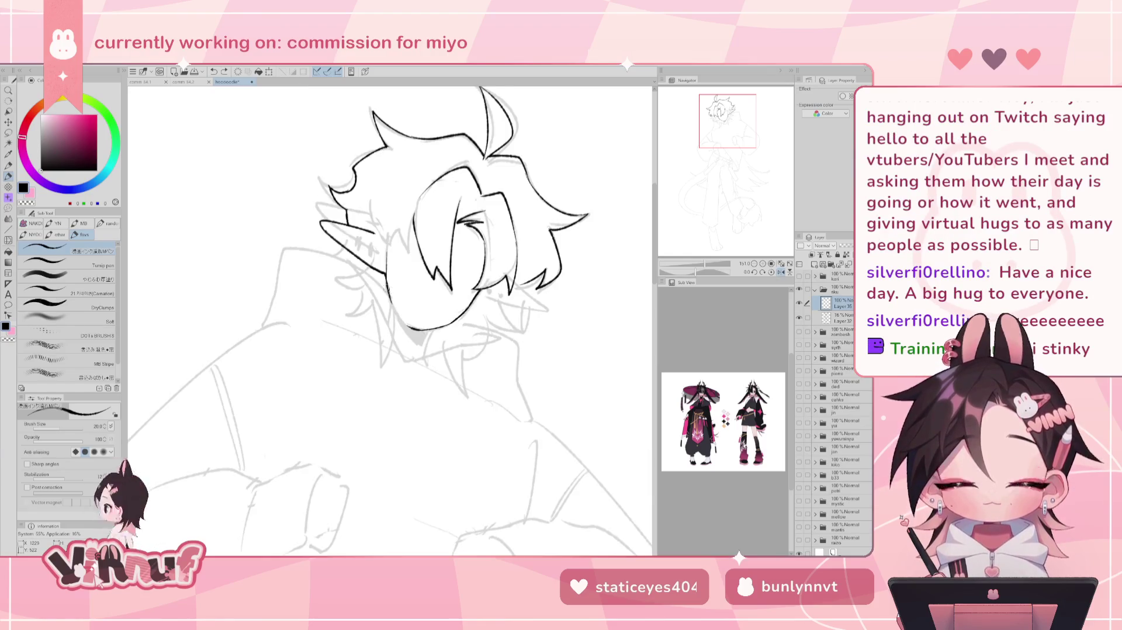
key("ctrl+z")
key("ctrl+z")
left_click_drag(391, 292, 412, 327)
key("ctrl+z")
key("h")
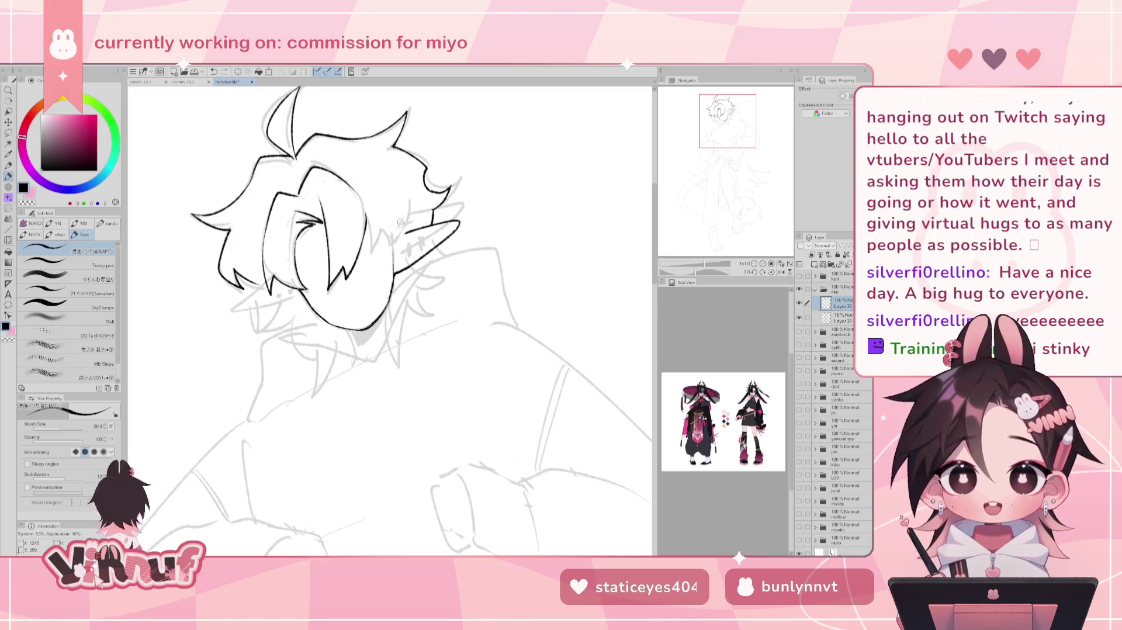
- Try a long stroke beside the ear twice, undo it, and erase around it
left_click_drag(404, 205, 397, 255)
key("ctrl+z")
left_click_drag(404, 207, 395, 258)
key("ctrl+z")
key("e")
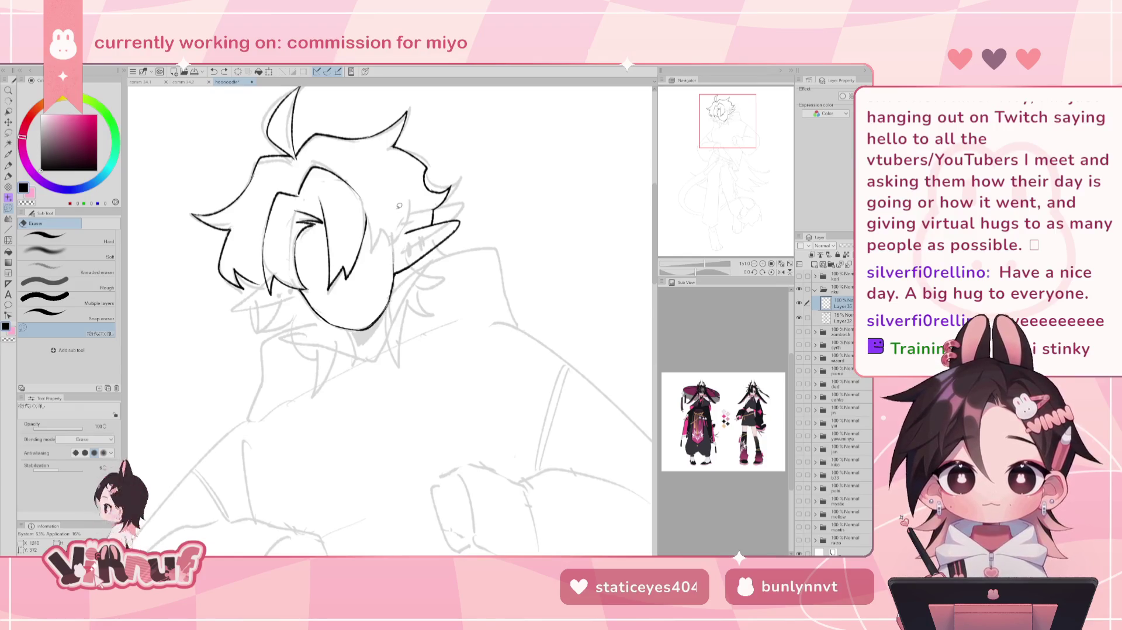
key("p")
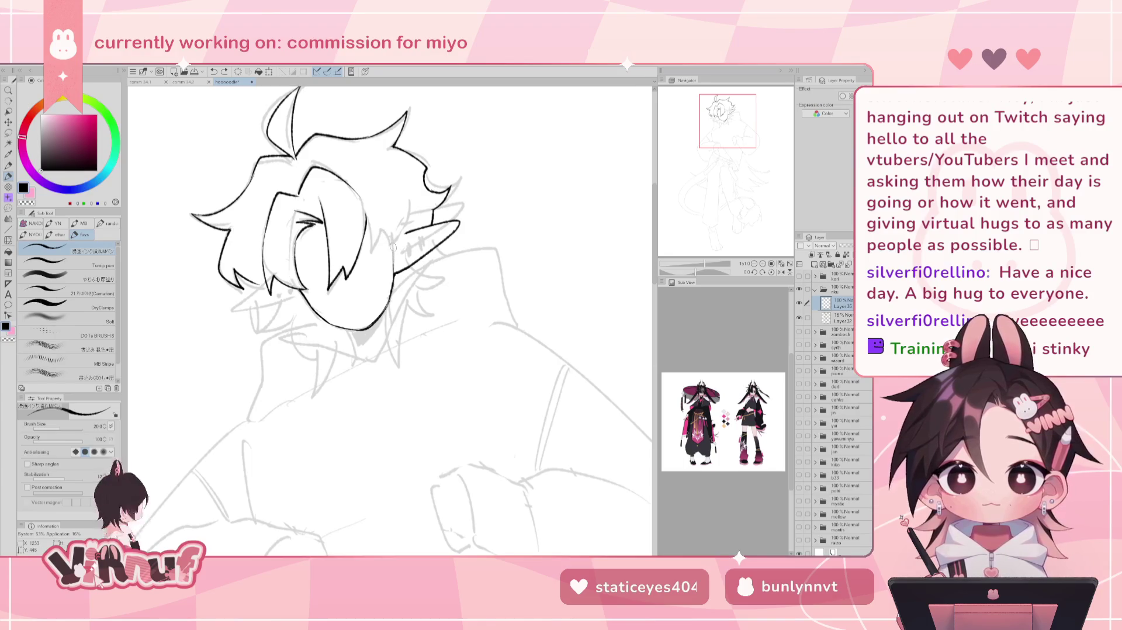
- Ink clean hair strands beside the pointed ear after several retries, then check the face mirrored
left_click_drag(366, 216, 375, 260)
key("ctrl+z")
key("ctrl+z")
key("ctrl+z")
key("ctrl+z")
left_click_drag(380, 241, 388, 256)
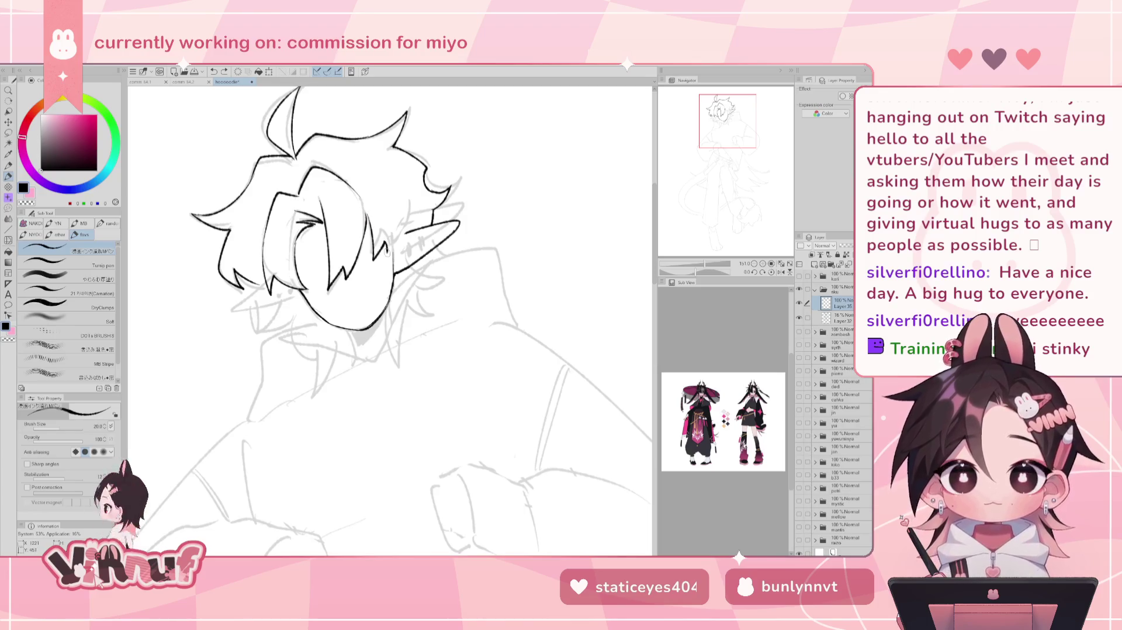
key("ctrl+z")
left_click_drag(367, 220, 392, 253)
key("ctrl+z")
left_click_drag(408, 206, 389, 254)
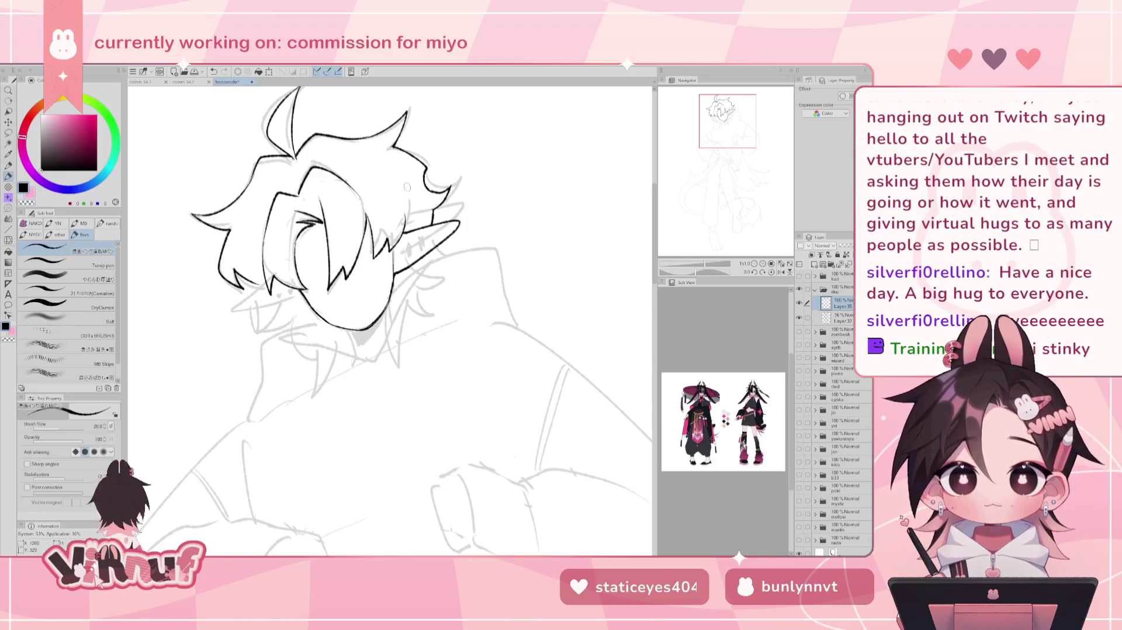
left_click_drag(407, 187, 410, 165)
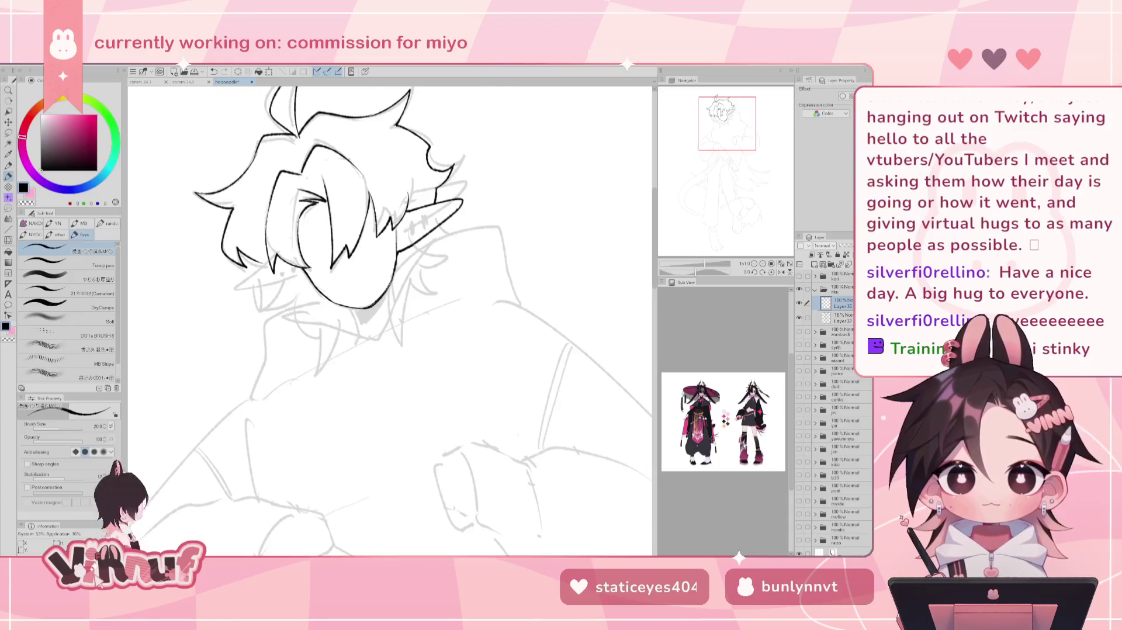
key("h")
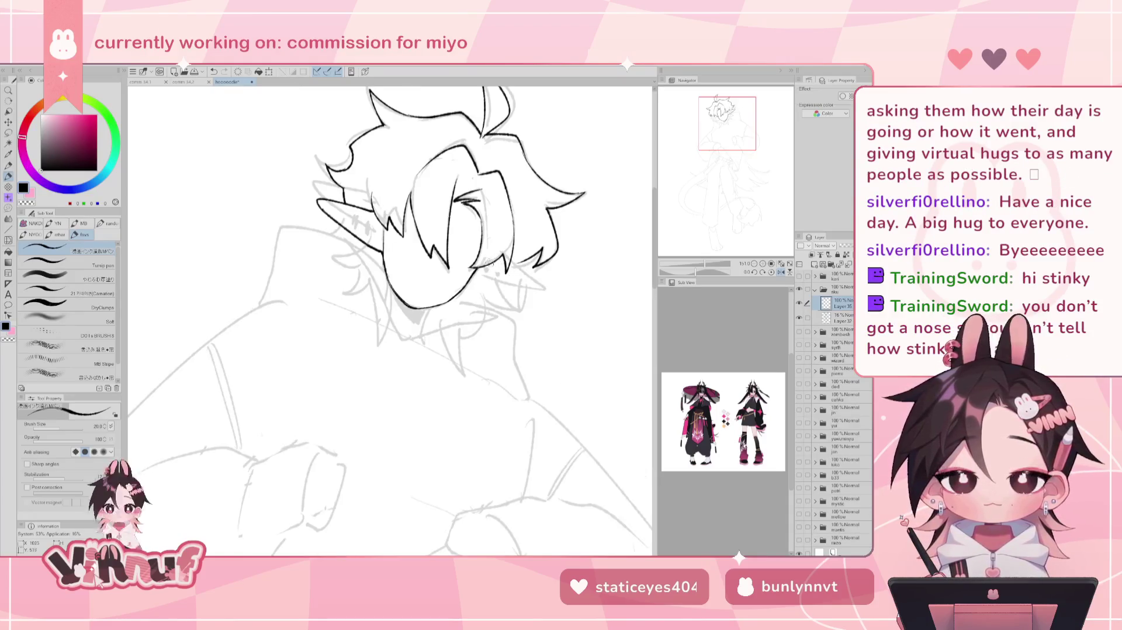
key("h")
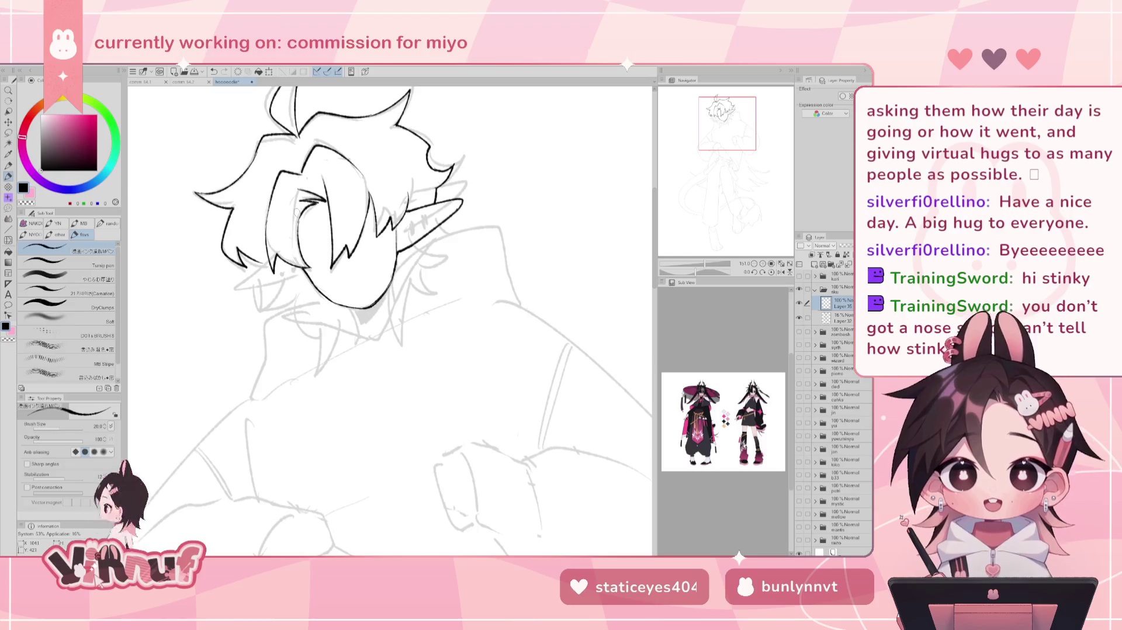
key("m")
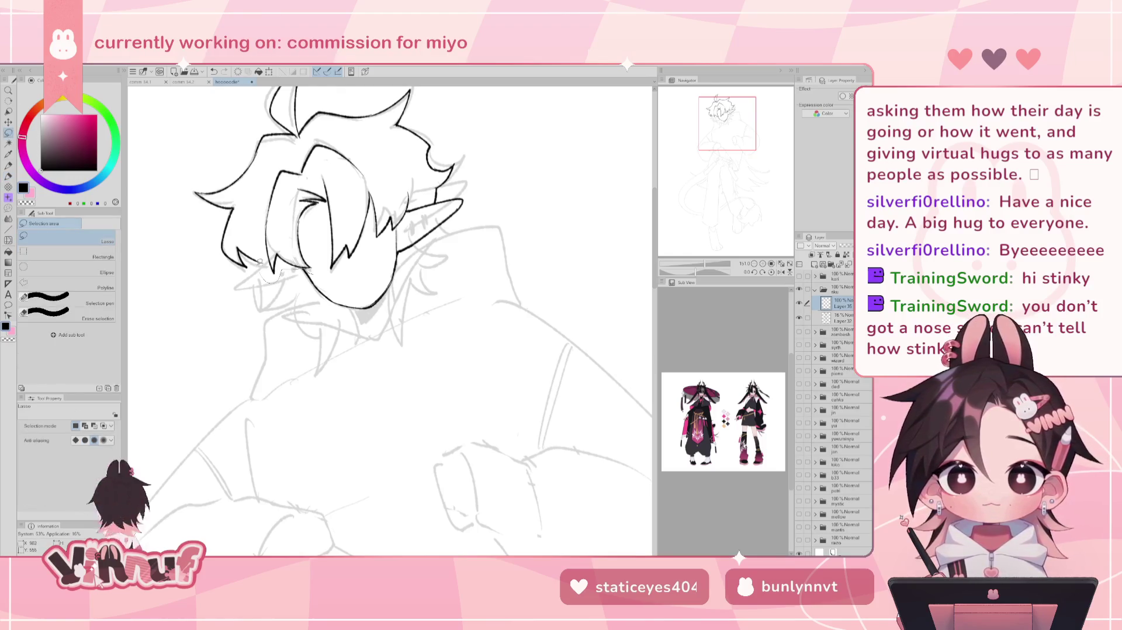
- Lasso the inked eye strokes, move them down, and rotate them back to level
left_click_drag(259, 264, 321, 238)
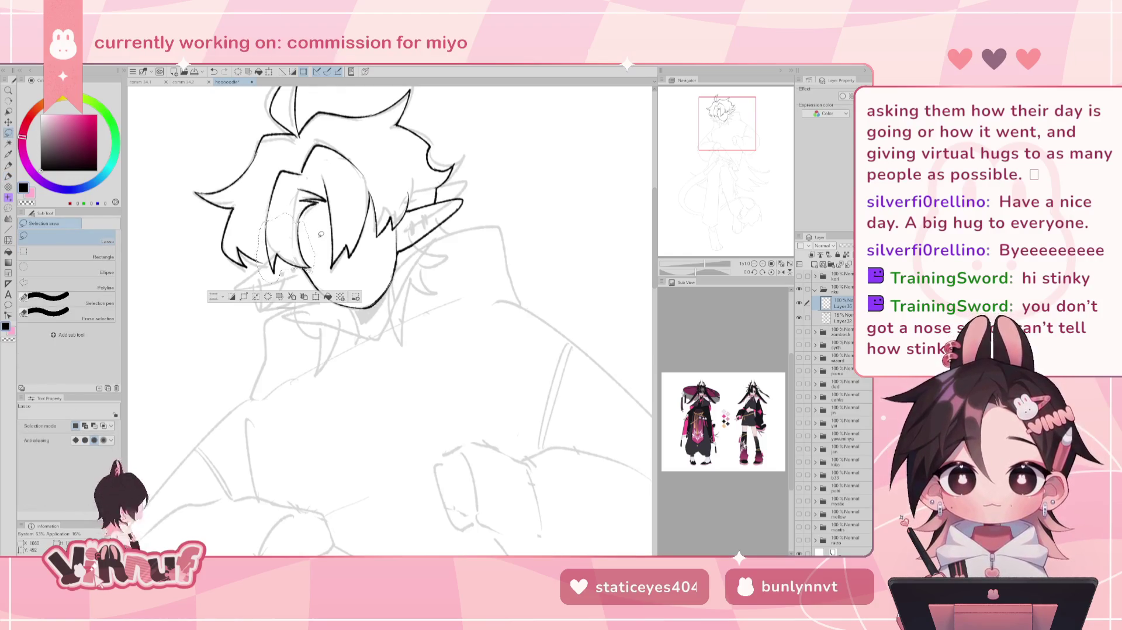
key("k")
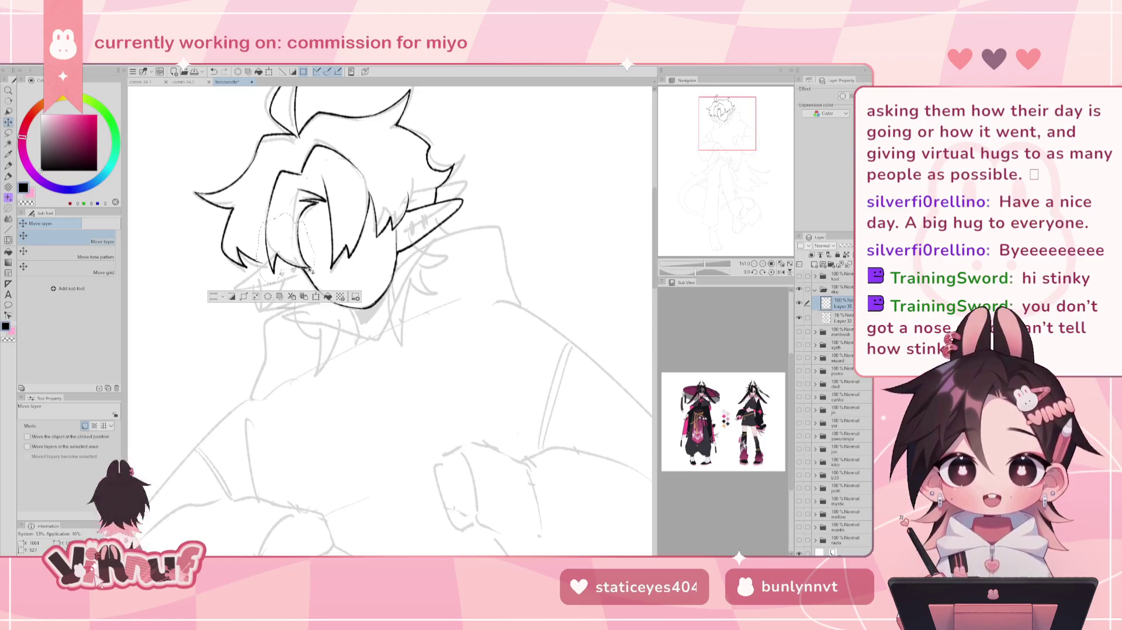
left_click_drag(302, 253, 300, 262)
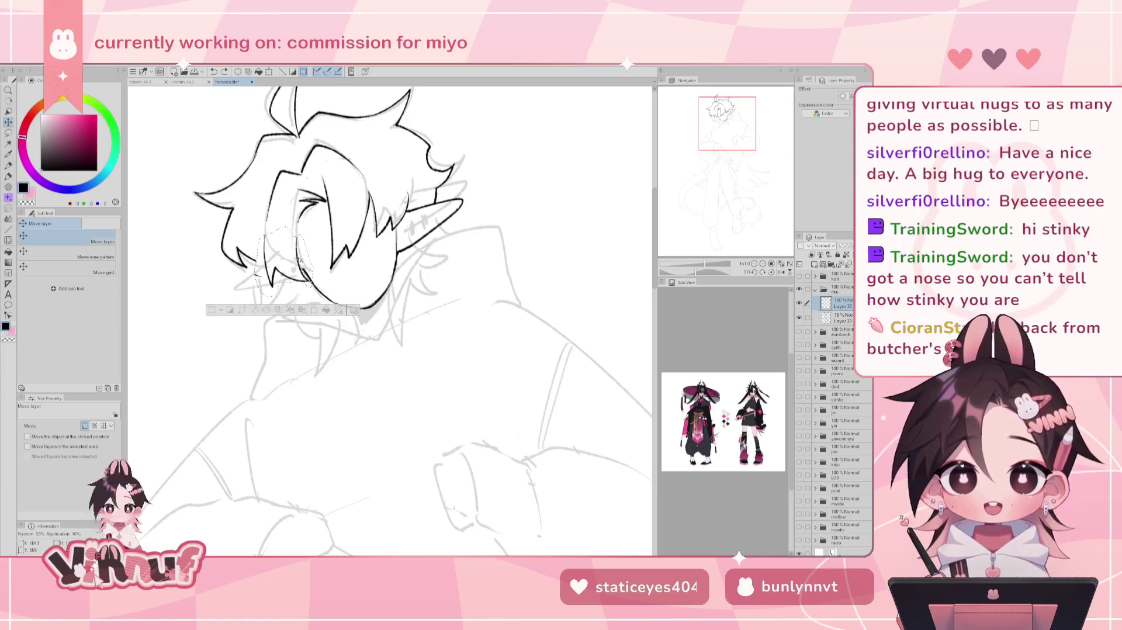
left_click_drag(300, 260, 304, 256)
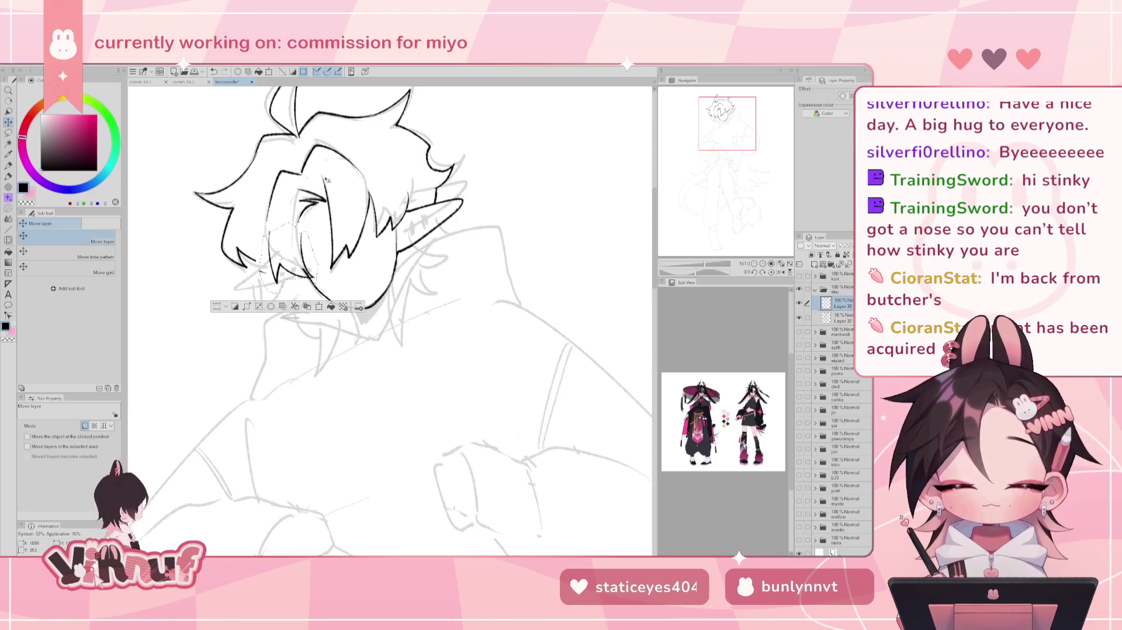
key("ctrl+t")
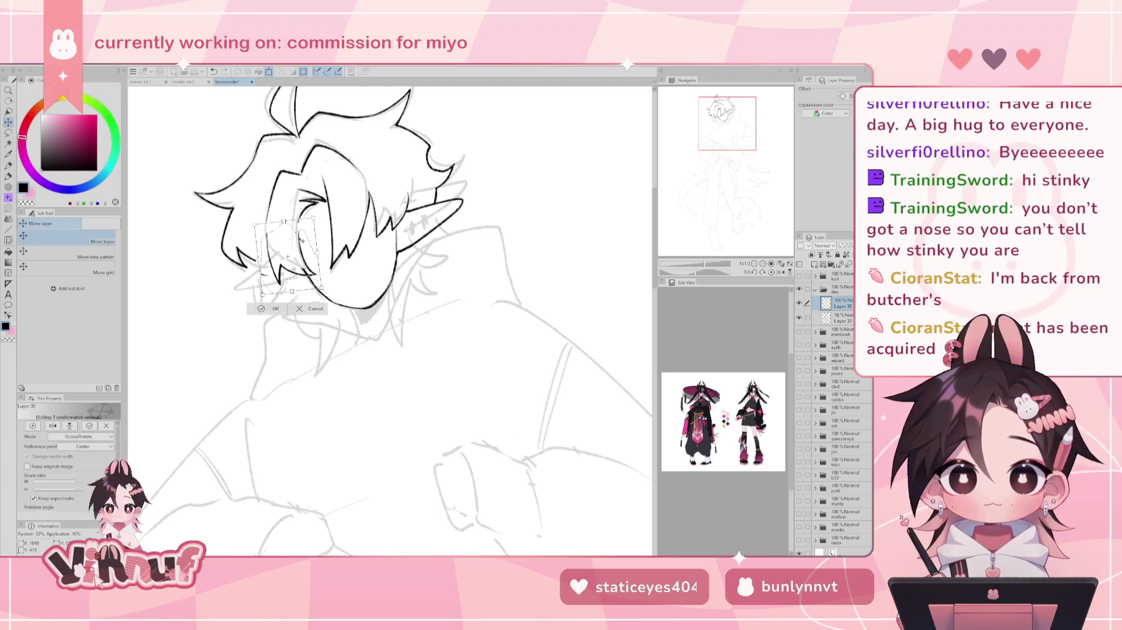
left_click_drag(302, 238, 308, 270)
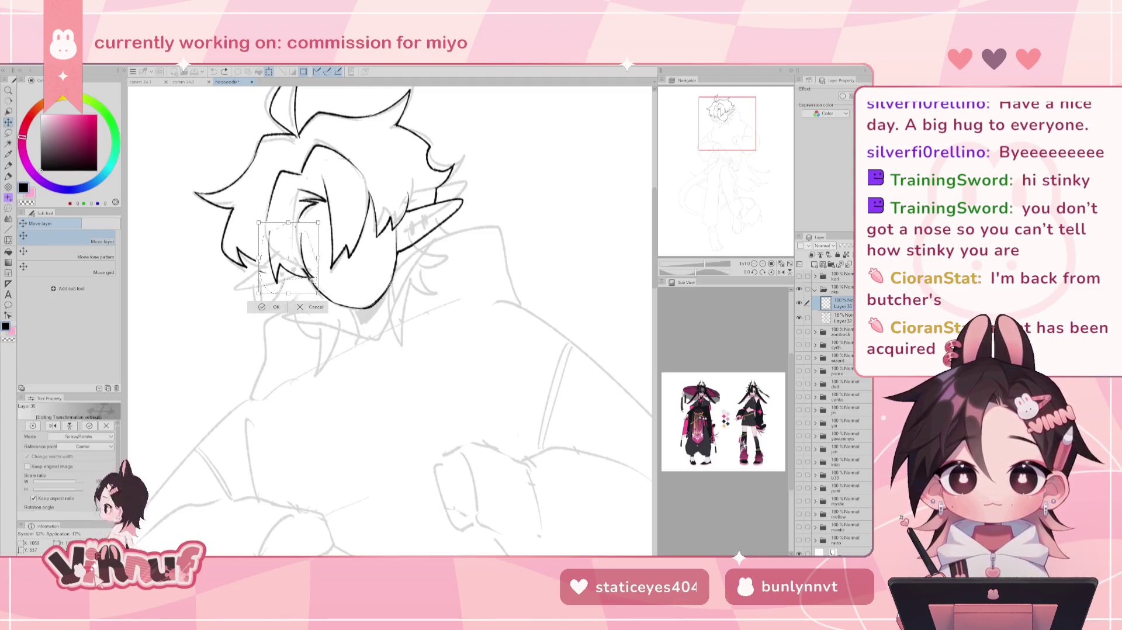
left_click(316, 307)
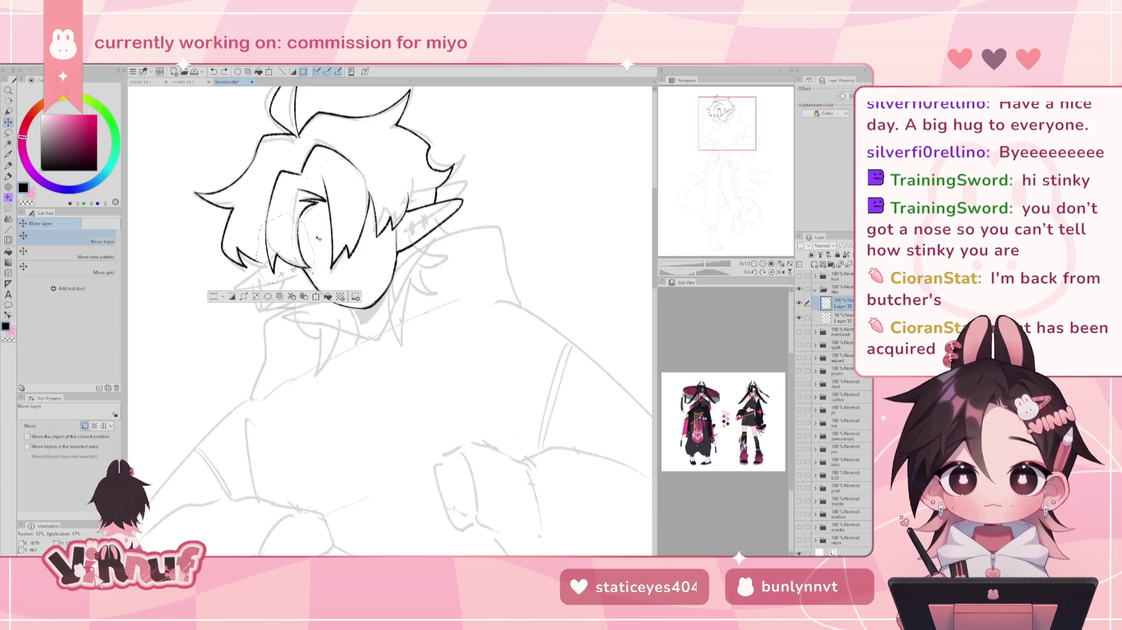
- Transform the eye lines again, nudging them slightly down and right, and commit
key("m")
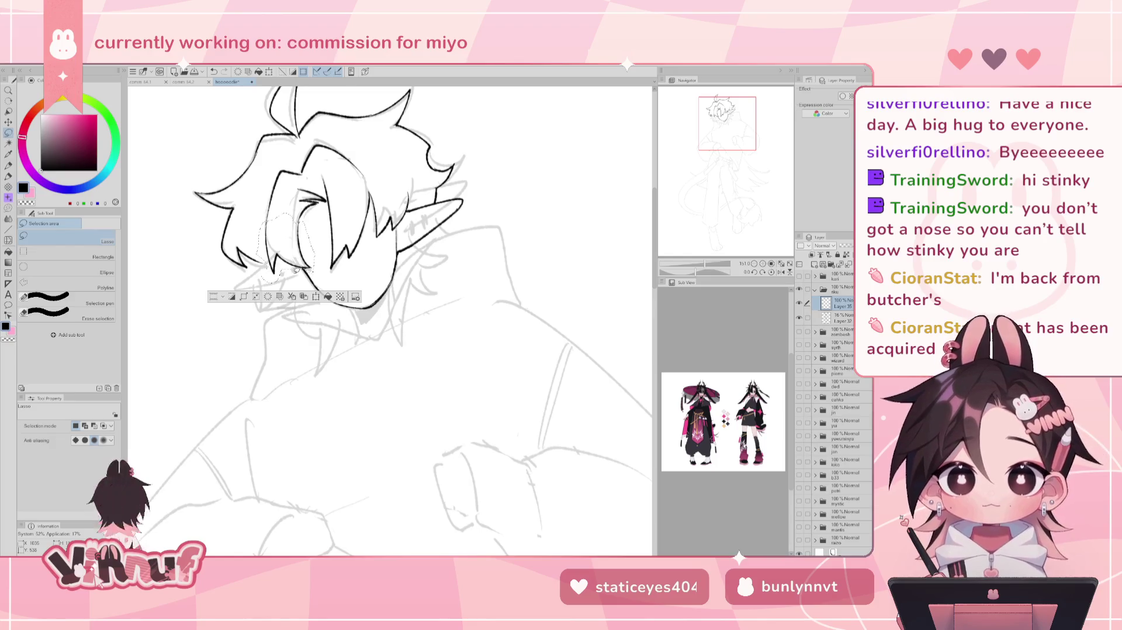
key("ctrl+t")
left_click_drag(285, 247, 289, 256)
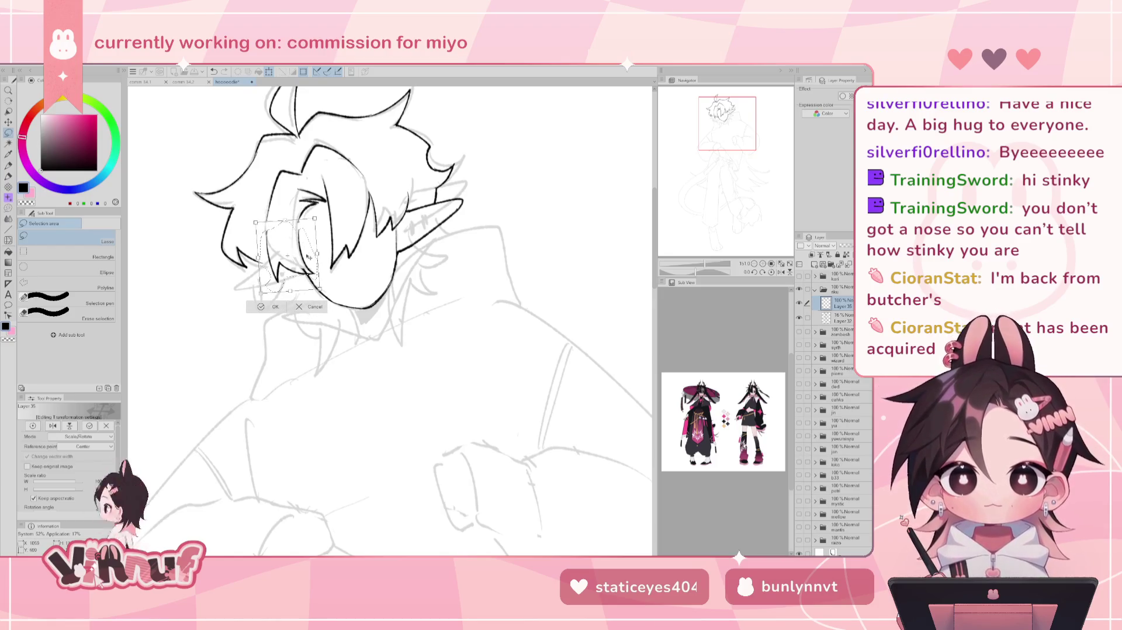
left_click_drag(309, 256, 308, 257)
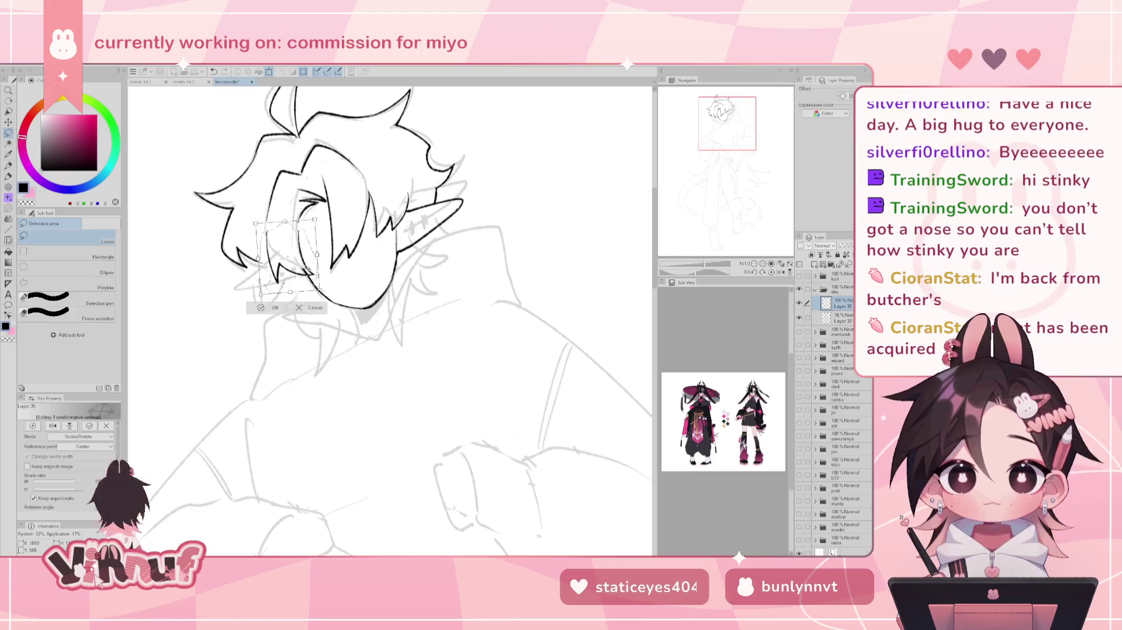
key("Return")
key("e")
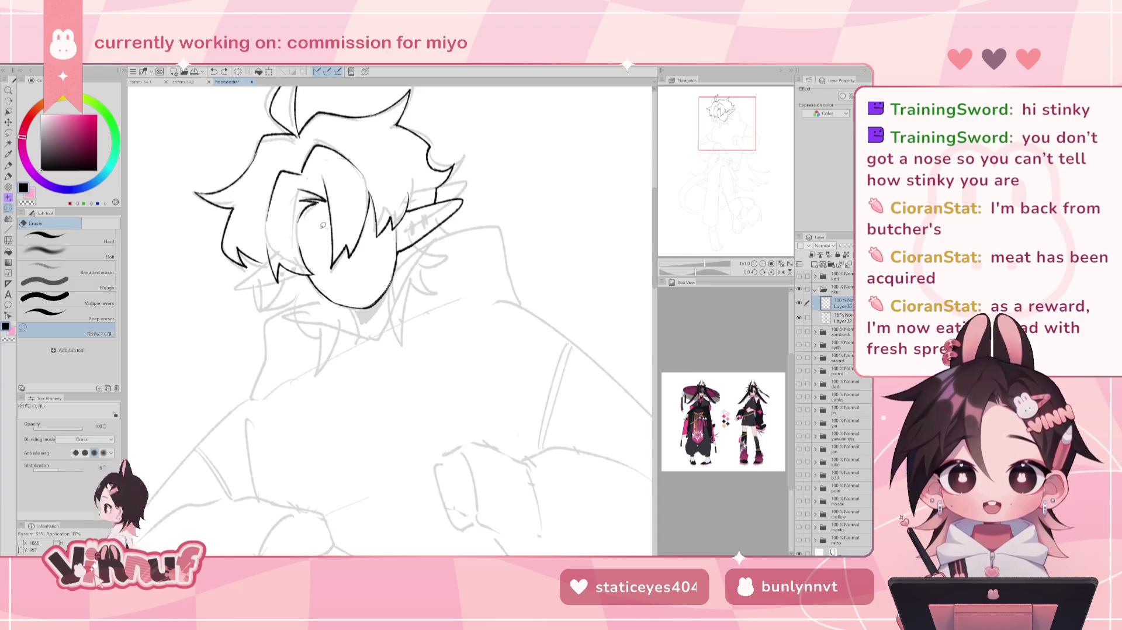
- Return to the Pen to redraw the eye line and mirror the canvas to check it
key("p")
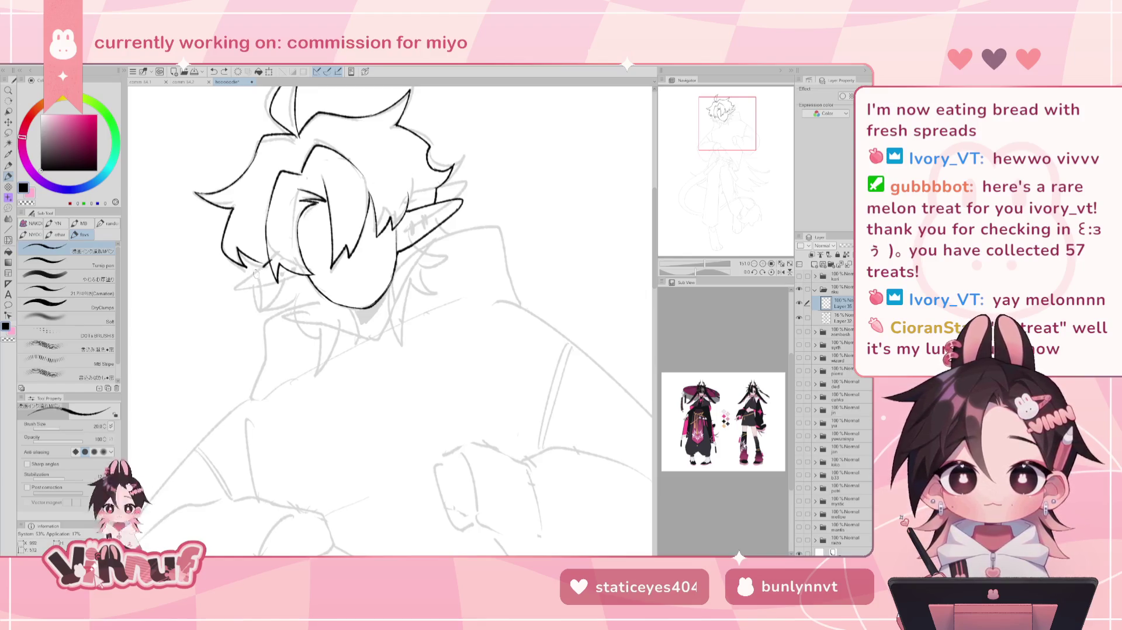
key("h")
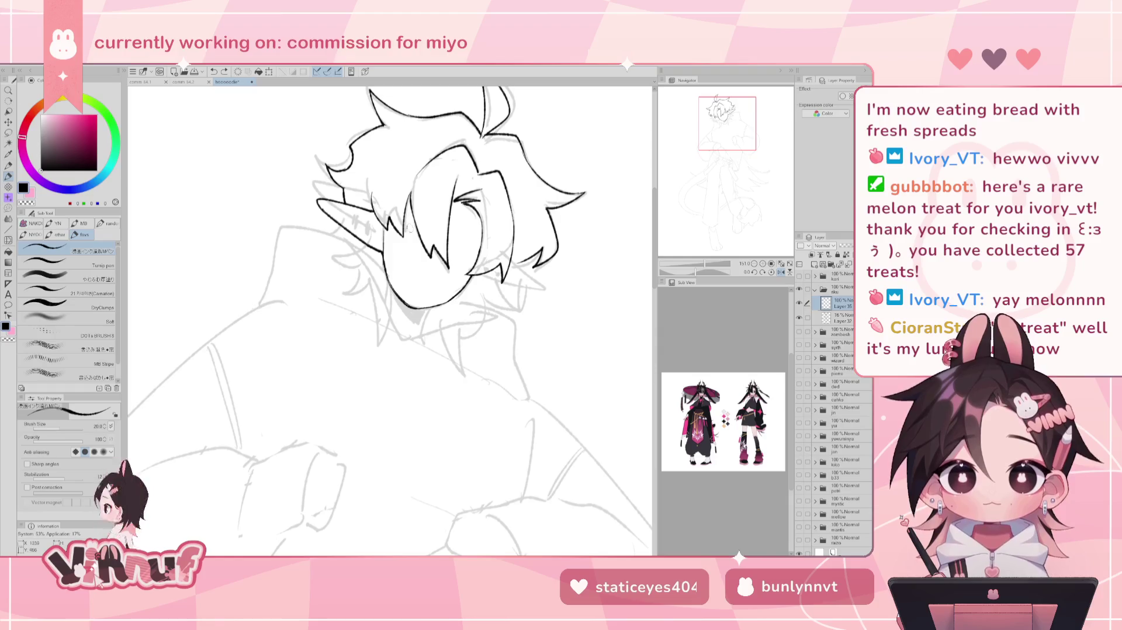
- Redraw a line extending from the hair tip and flip the view back
key("ctrl+z")
left_click_drag(506, 263, 542, 288)
key("h")
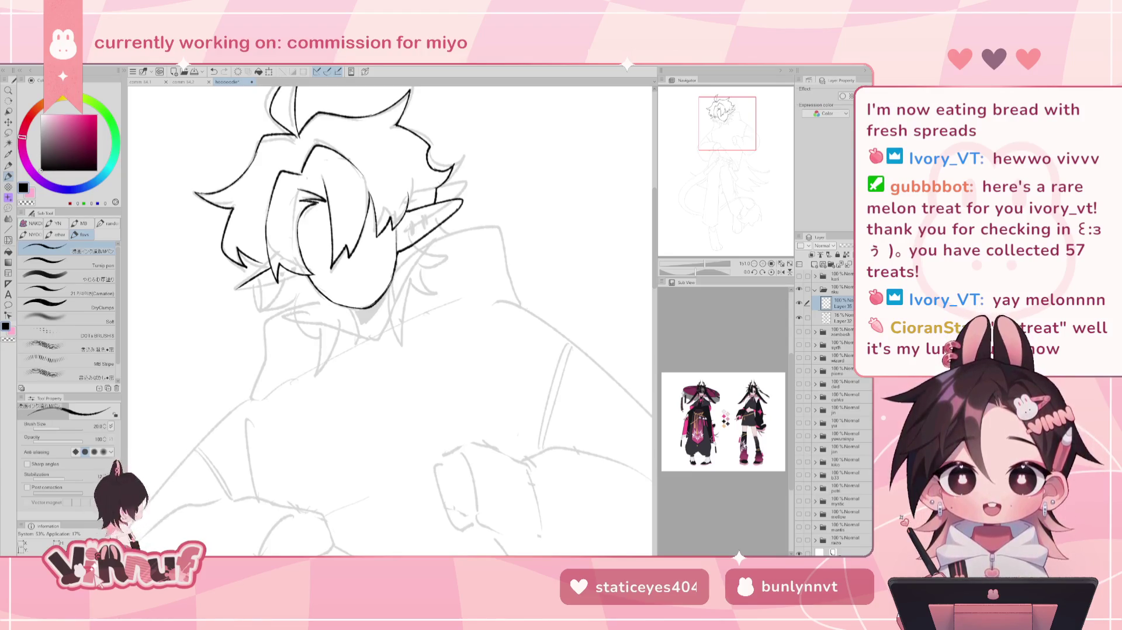
- Erase the dark hair strands at the head's left and ink the underside of the left hair spike
left_click_drag(264, 243, 286, 246)
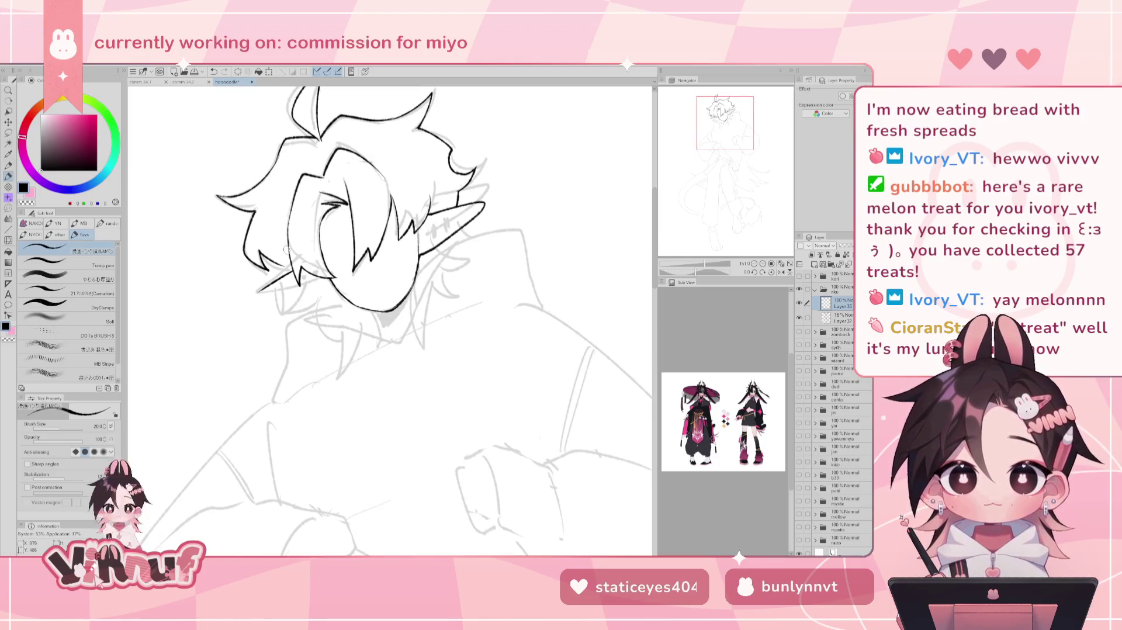
key("e")
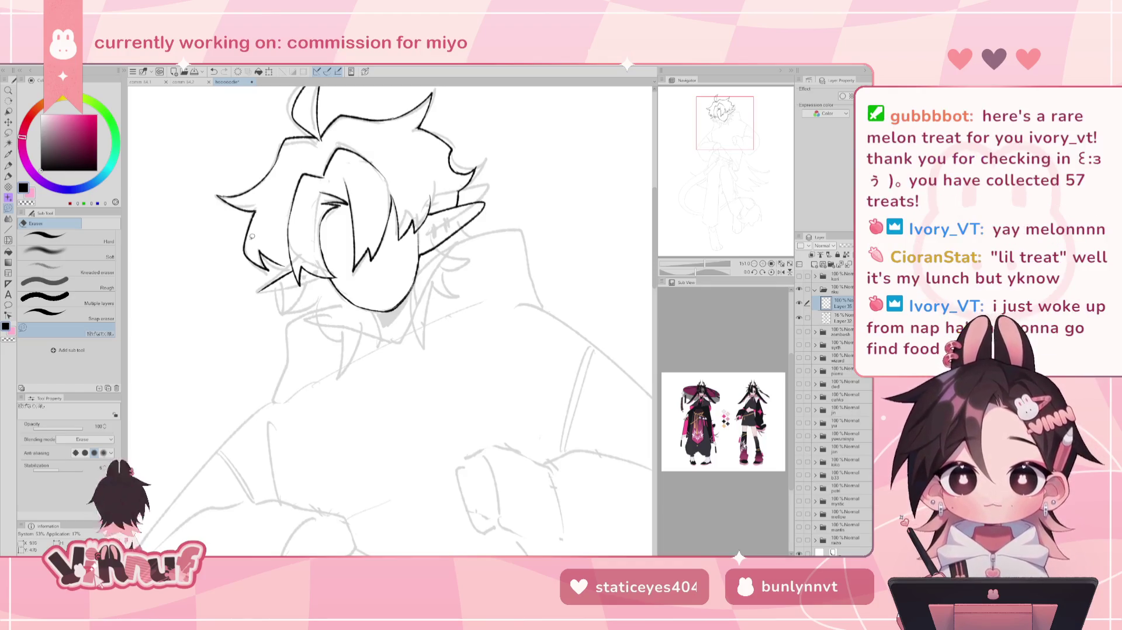
left_click_drag(258, 210, 260, 269)
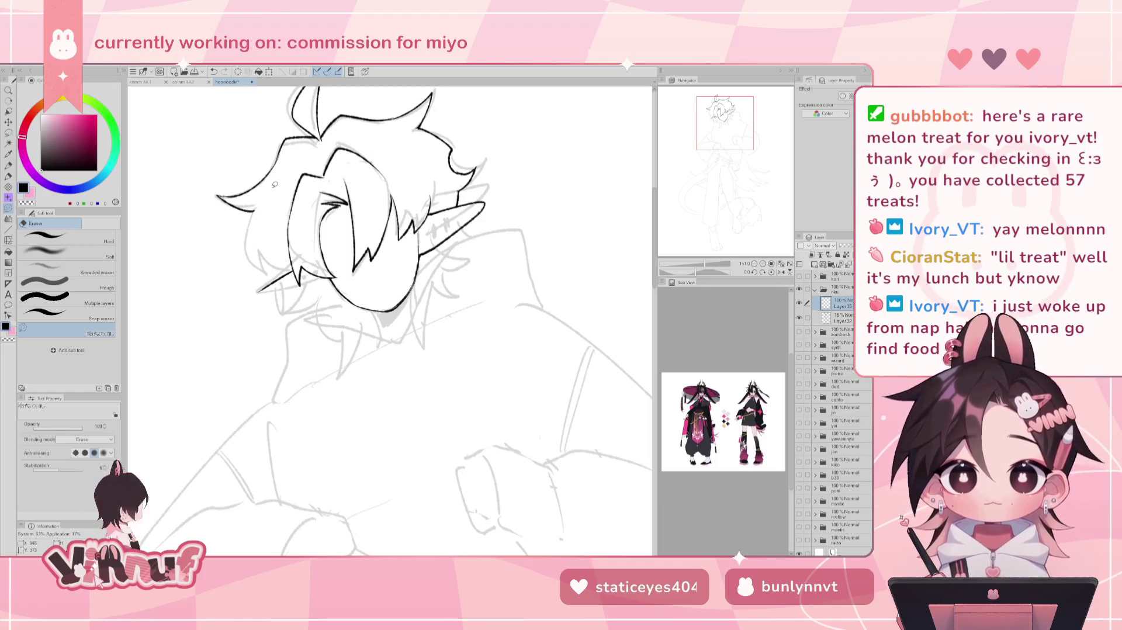
key("p")
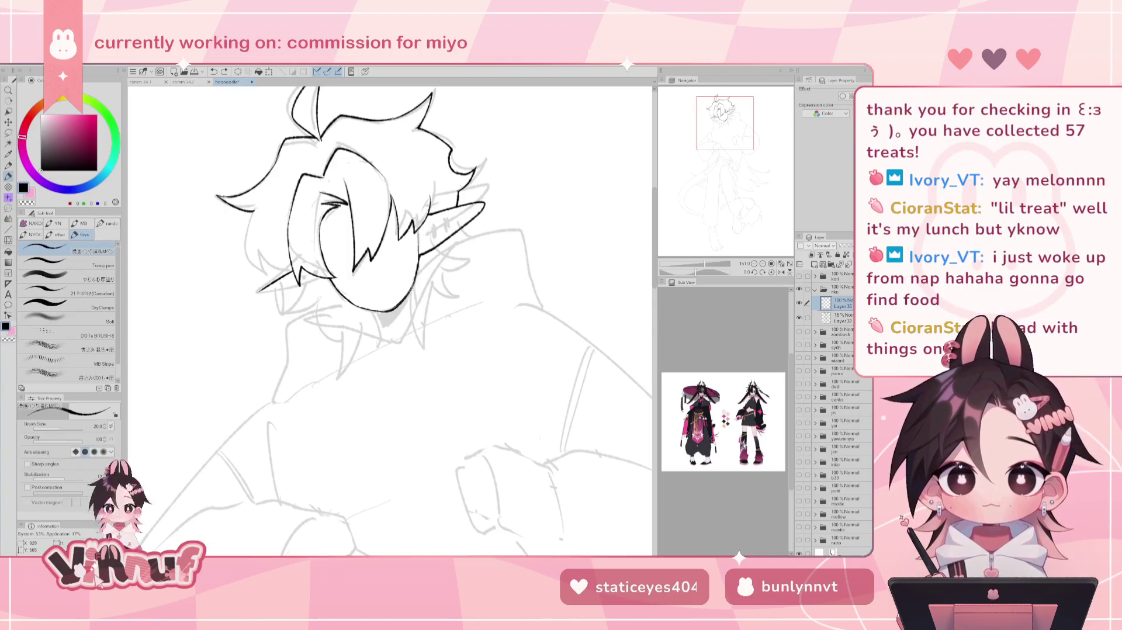
left_click_drag(257, 293, 334, 285)
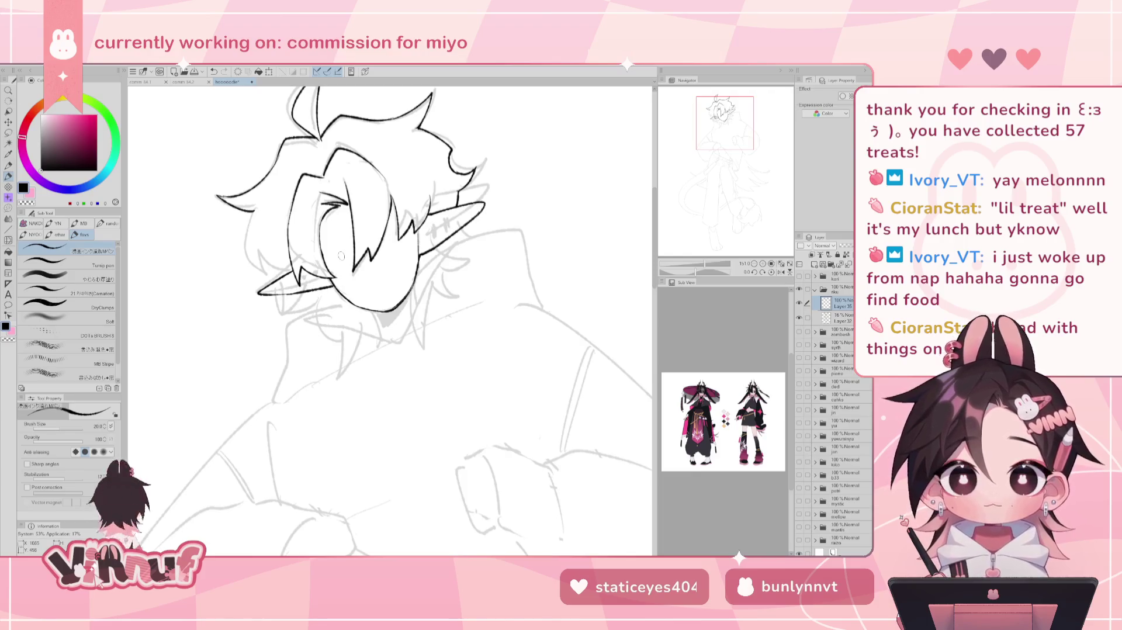
key("h")
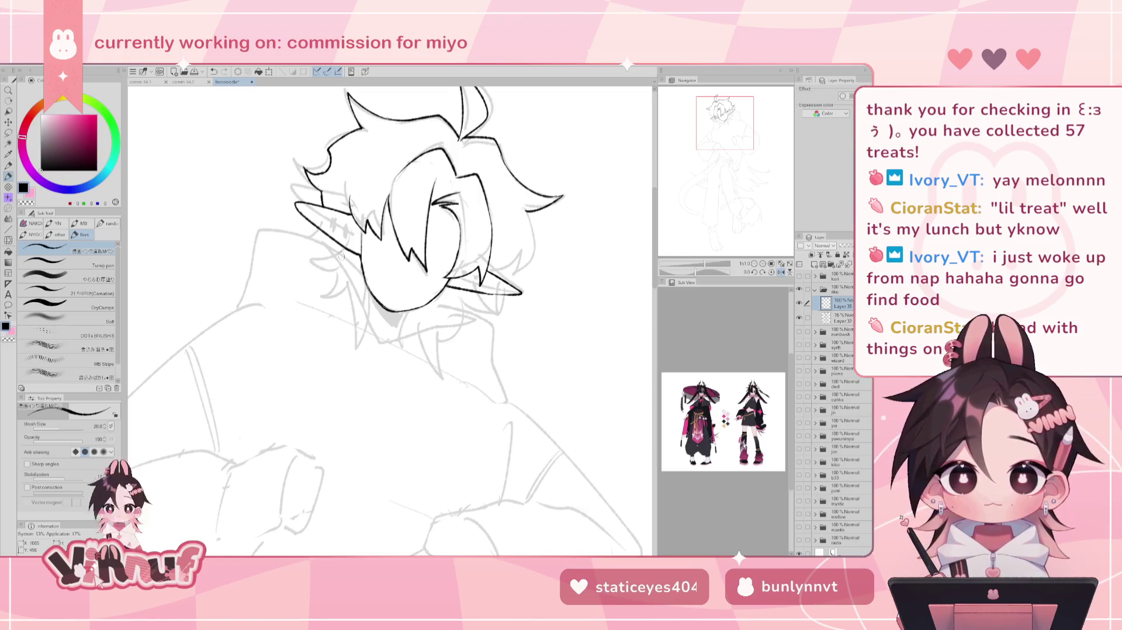
key("h")
key("ctrl+z")
key("ctrl+z")
key("ctrl+y")
key("ctrl+y")
key("ctrl+z")
key("ctrl+z")
- Clean up lines around both ears and retry a pointed hair strand at the face's lower left
key("e")
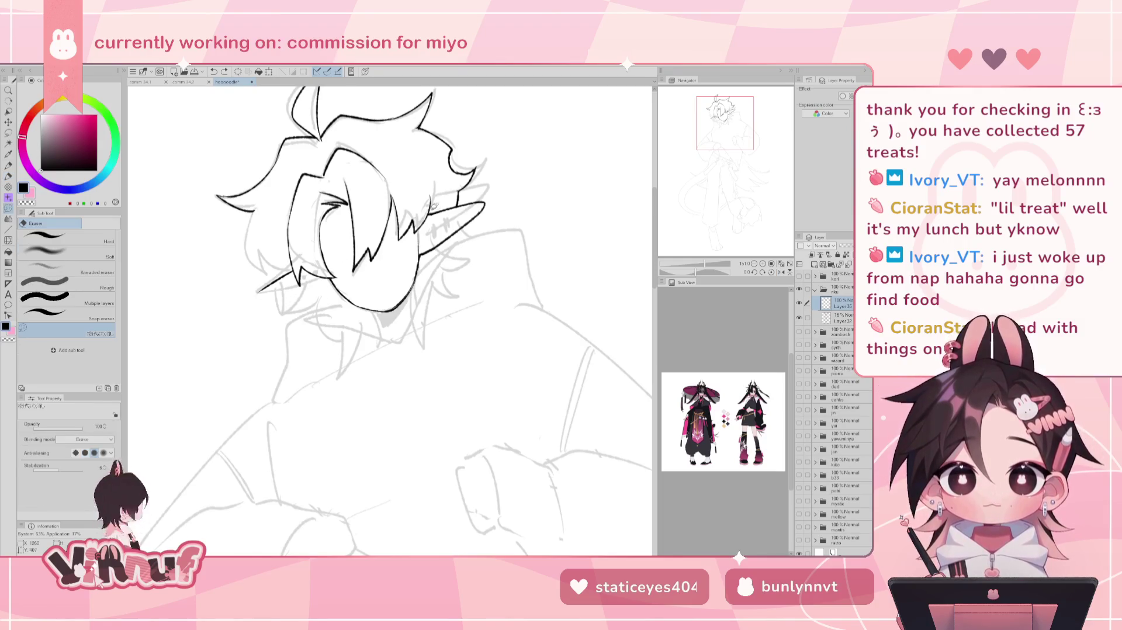
left_click_drag(422, 266, 445, 206)
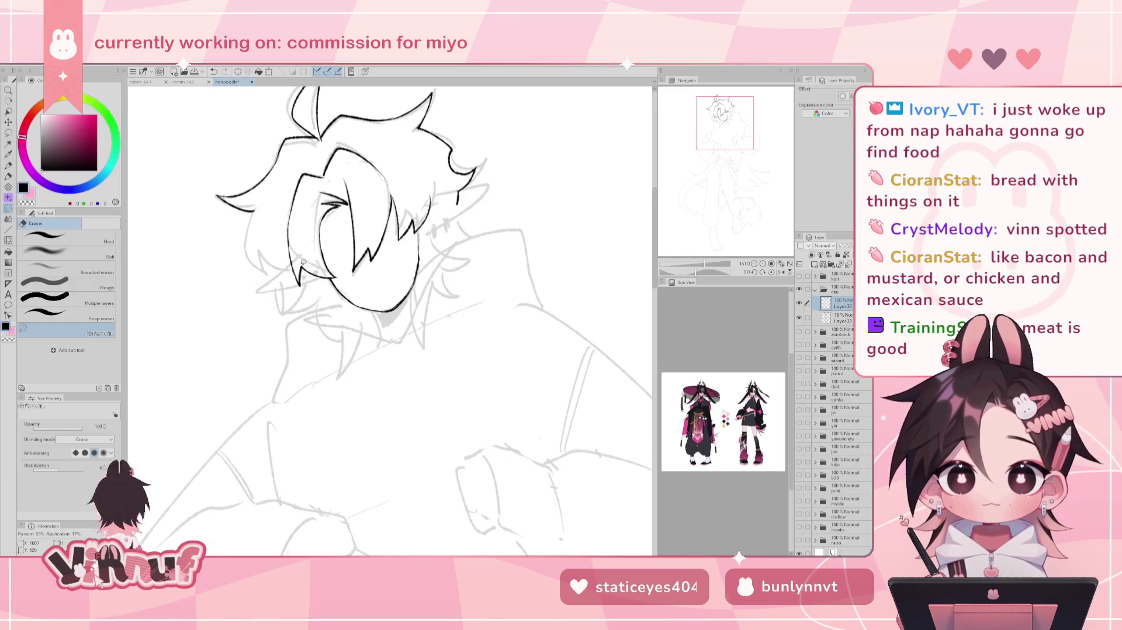
left_click_drag(260, 289, 292, 275)
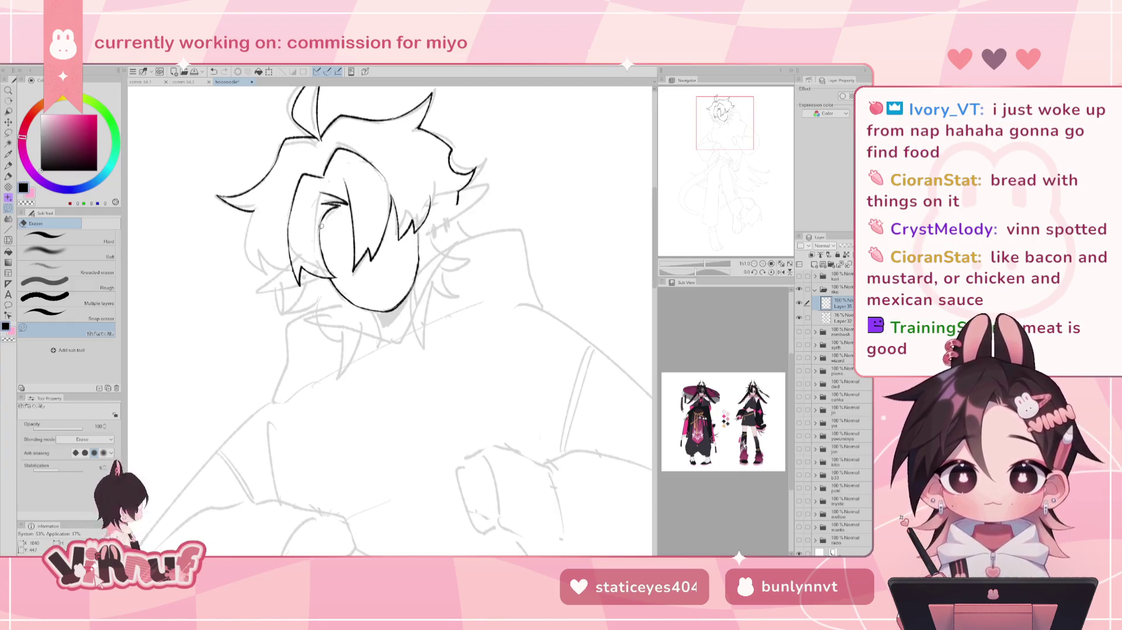
key("p")
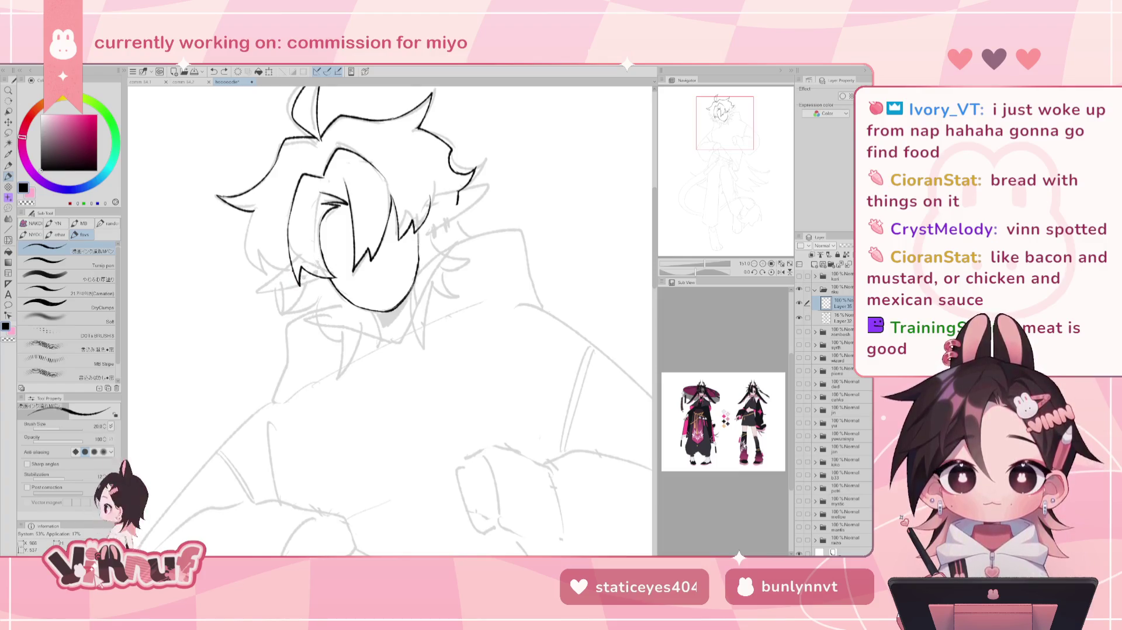
mouse_move(293, 270)
left_mouse_down()
mouse_move(267, 309)
mouse_move(329, 281)
mouse_move(298, 285)
mouse_move(272, 315)
left_mouse_up()
key("ctrl+z")
key("ctrl+z")
key("ctrl+z")
left_click_drag(295, 275, 331, 280)
key("ctrl+z")
key("ctrl+z")
key("h")
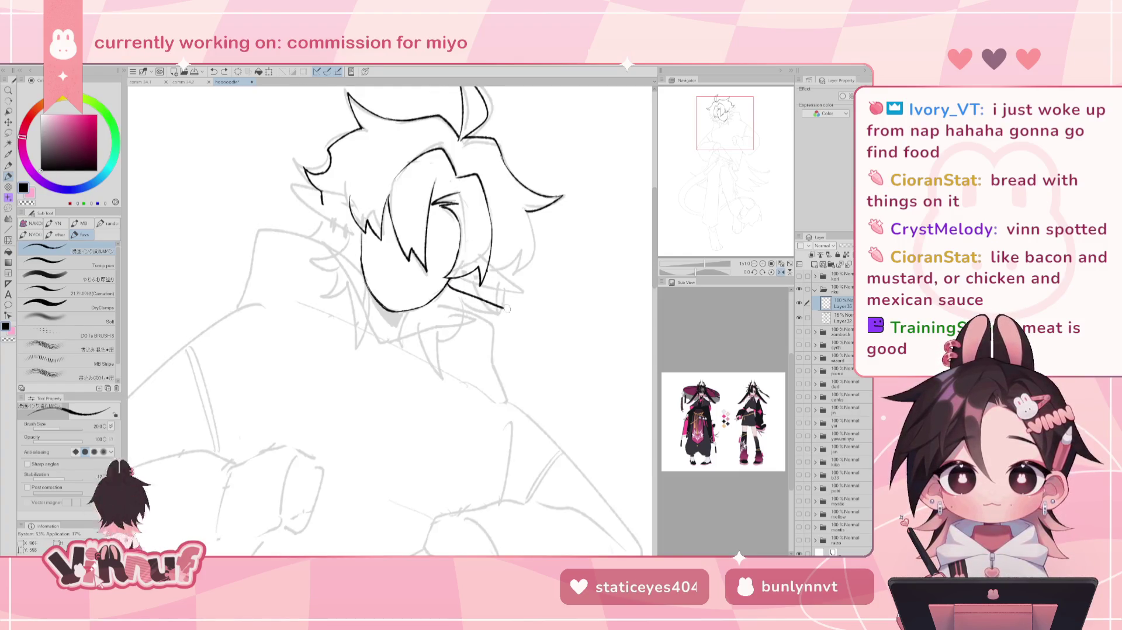
- Draw a longer V-shaped stroke toward the collar and erase around it, checking mirrored
key("ctrl+z")
left_click_drag(447, 285, 486, 279)
key("h")
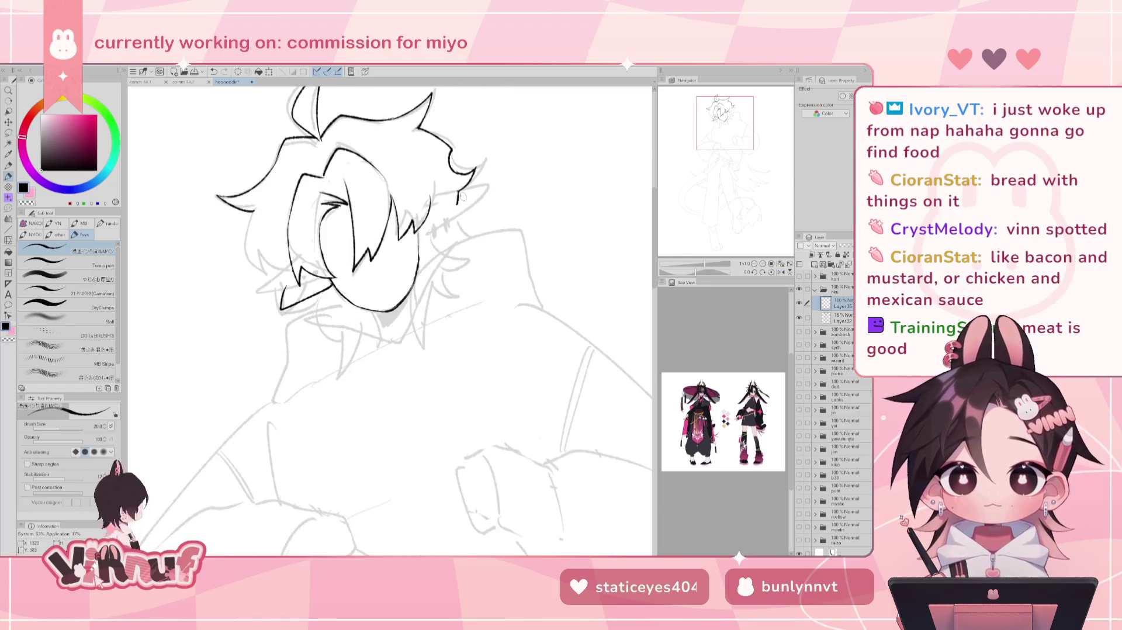
key("e")
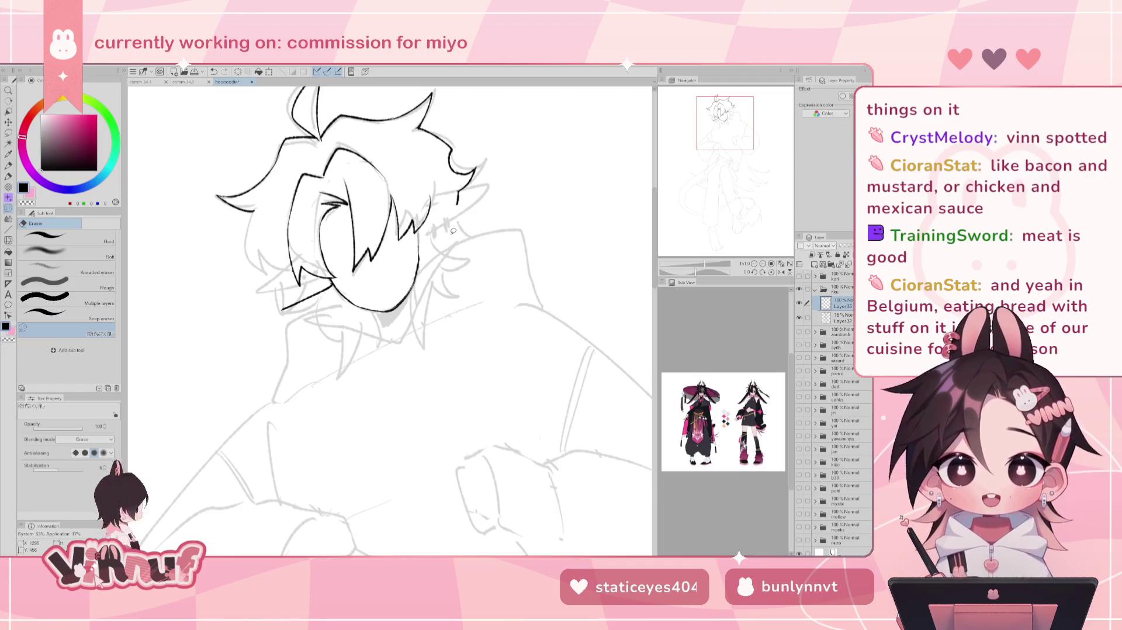
key("h")
key("h")
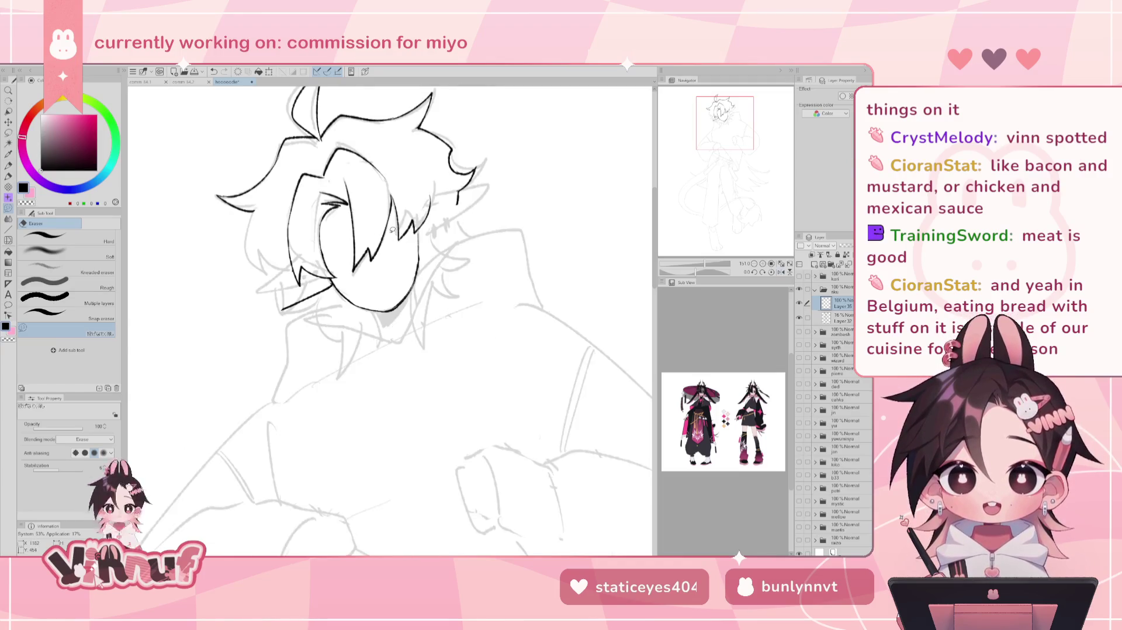
key("p")
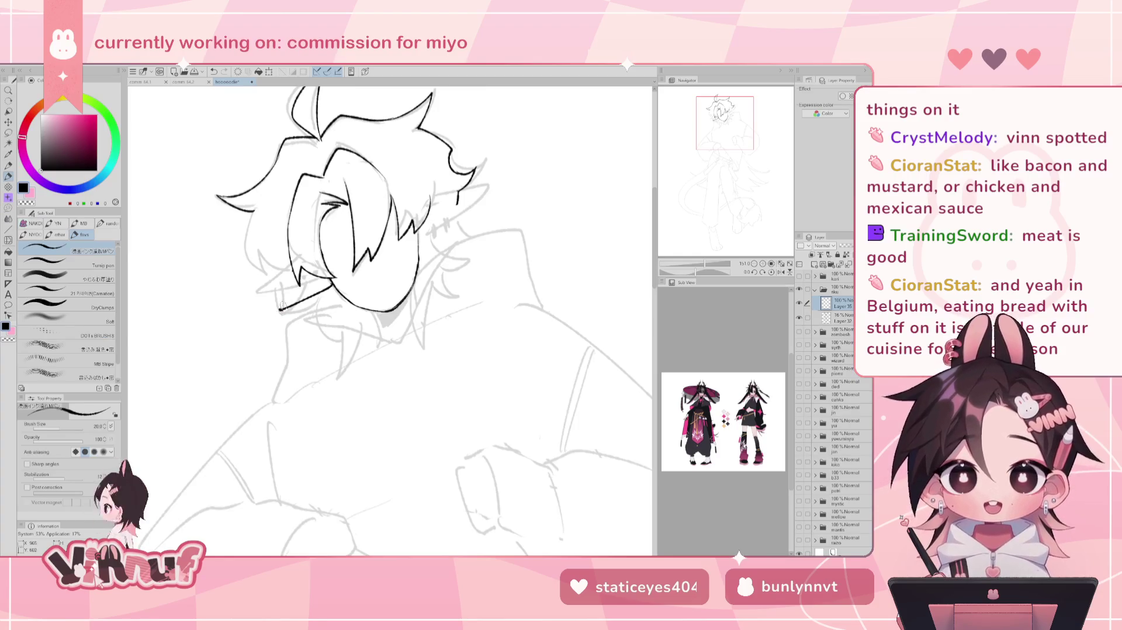
- Ink the pointed hair spike below the left hair and join the face line to it
key("ctrl+z")
left_click_drag(280, 308, 299, 268)
key("ctrl+z")
key("ctrl+y")
key("ctrl+z")
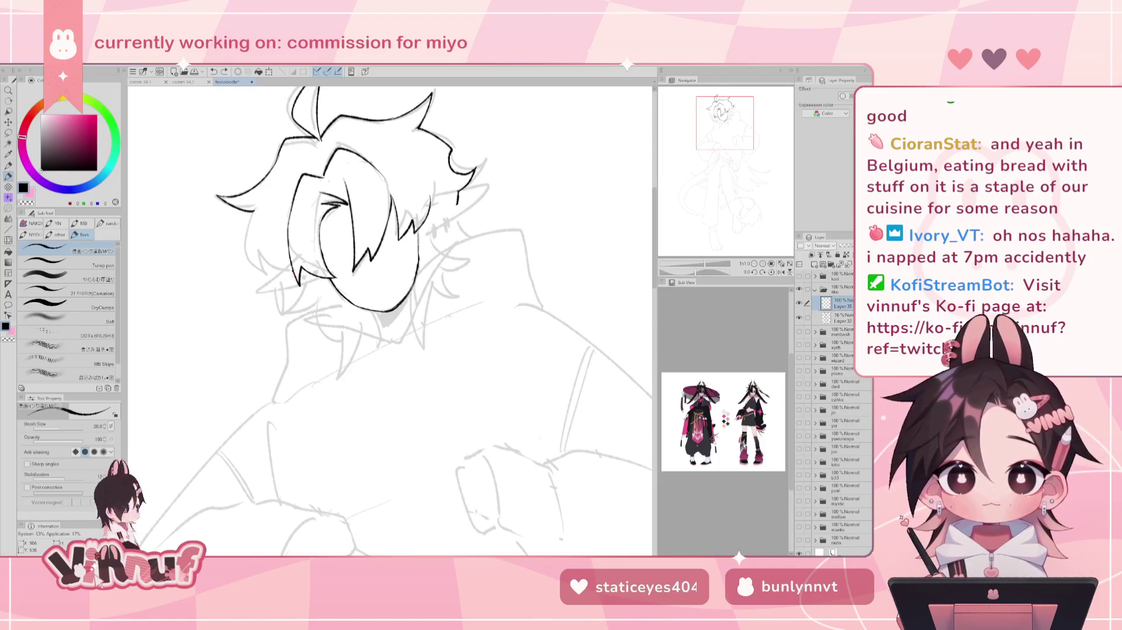
left_click_drag(295, 283, 326, 285)
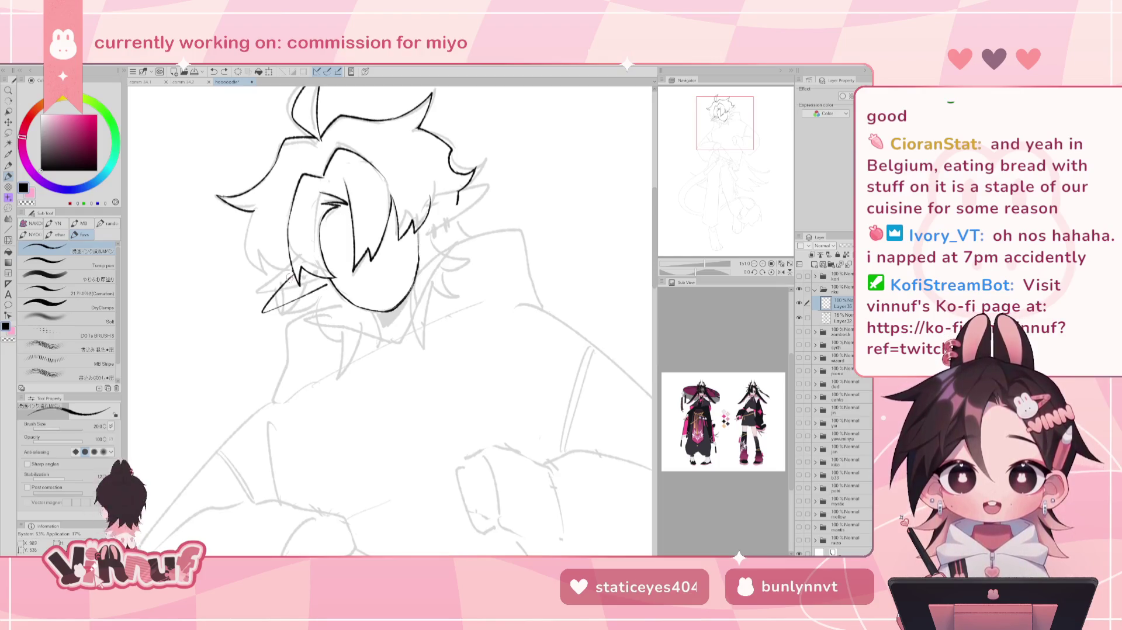
left_click_drag(324, 288, 338, 267)
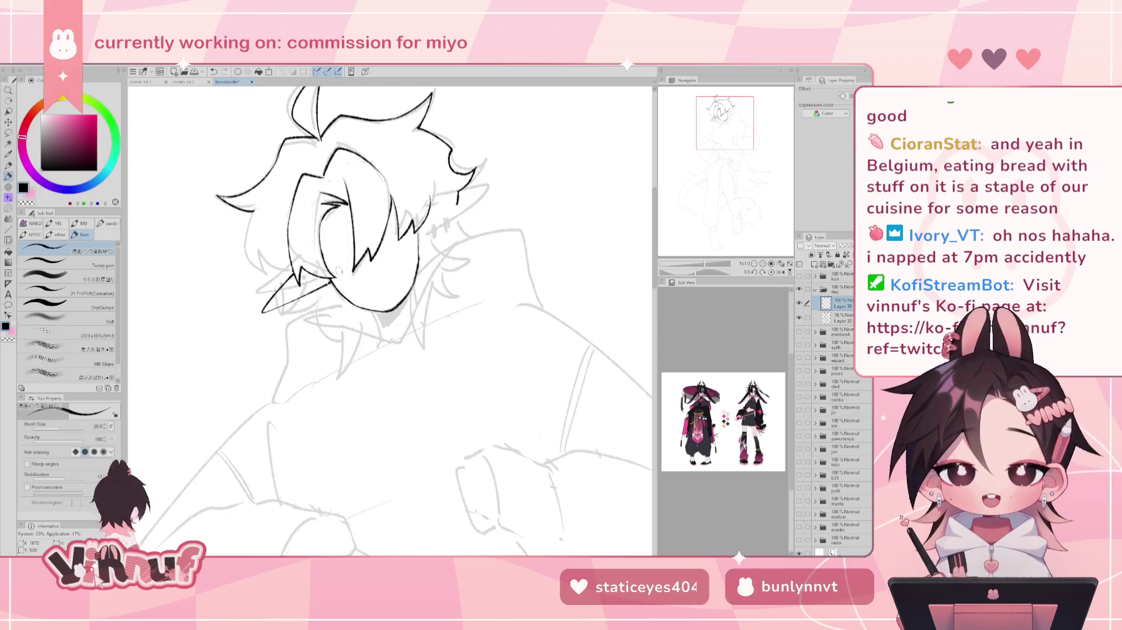
- Redraw the spiky lower-left strand on a view rotated about -44°, then reset rotation and flip
key("h")
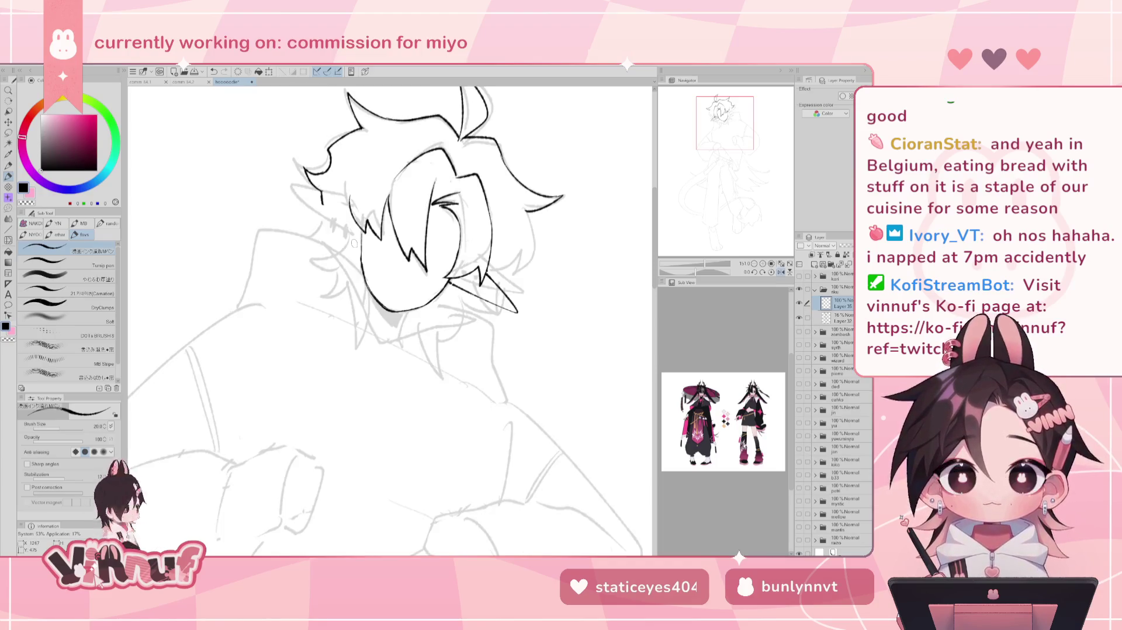
left_click_drag(702, 257, 688, 257)
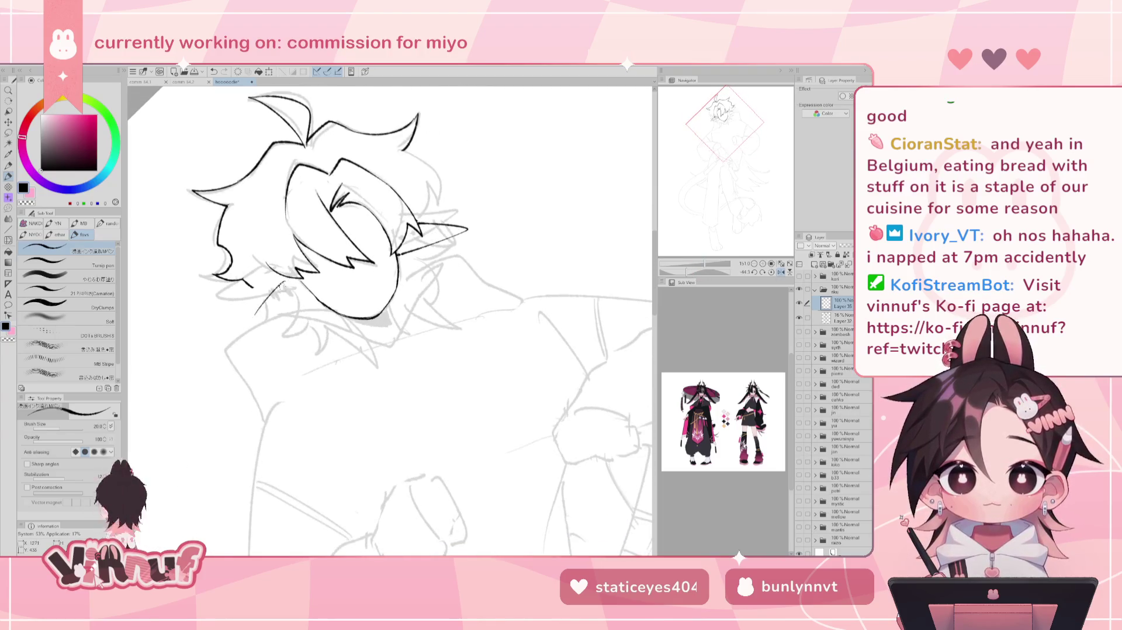
left_click_drag(267, 273, 237, 323)
mouse_move(237, 323)
left_mouse_down()
mouse_move(295, 300)
mouse_move(306, 281)
mouse_move(305, 290)
left_mouse_up()
key("ctrl+z")
key("ctrl+z")
key("ctrl+z")
key("ctrl+z")
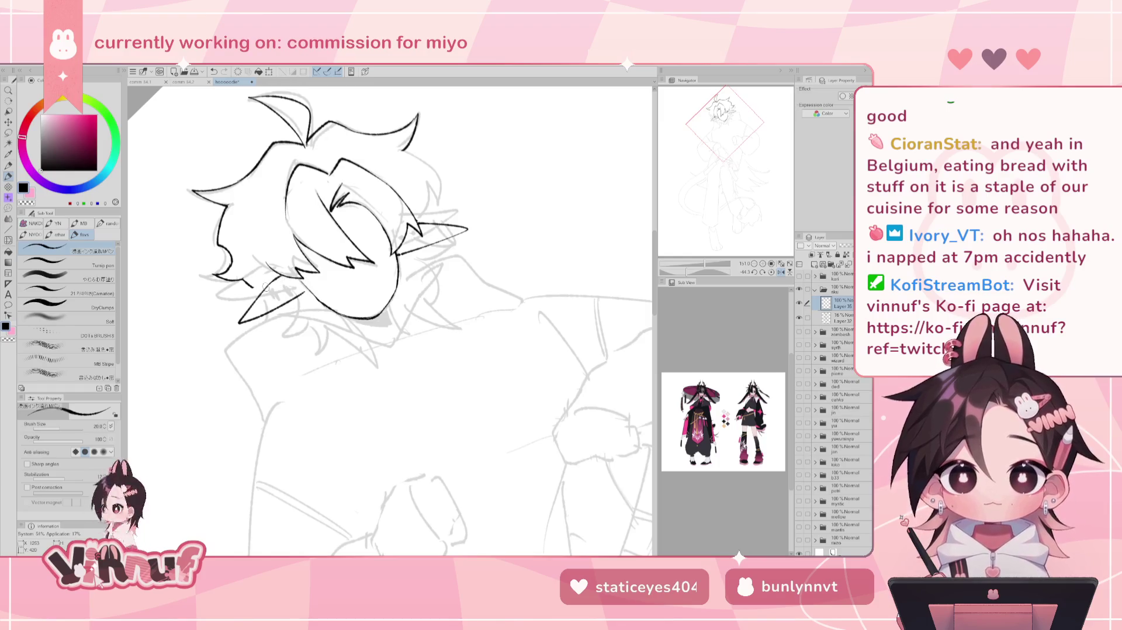
left_click(762, 273)
left_click(780, 272)
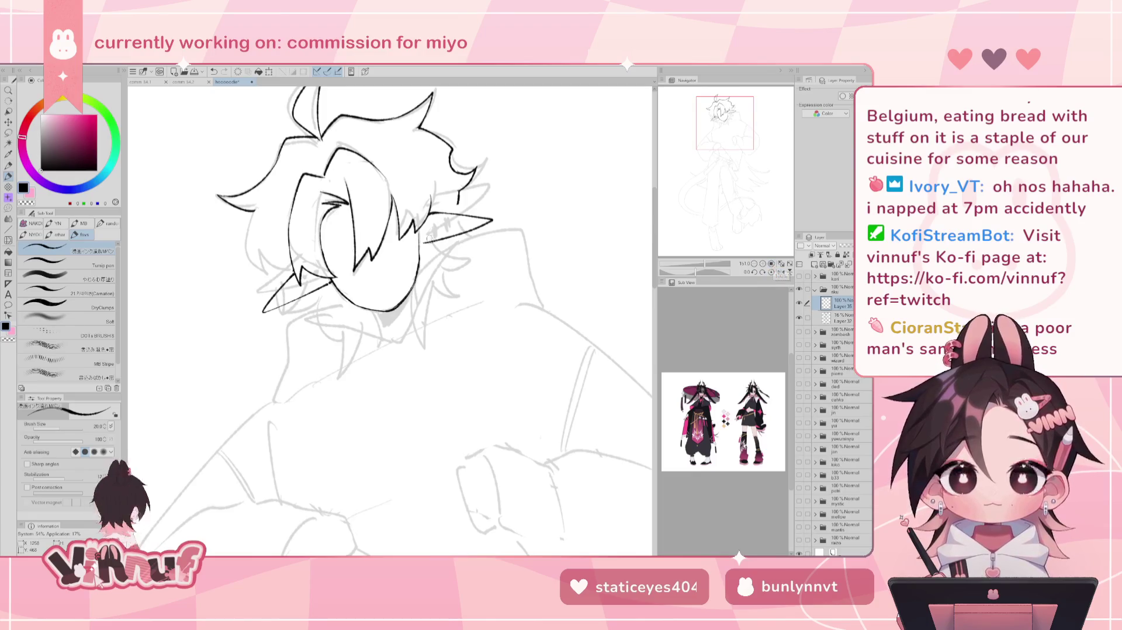
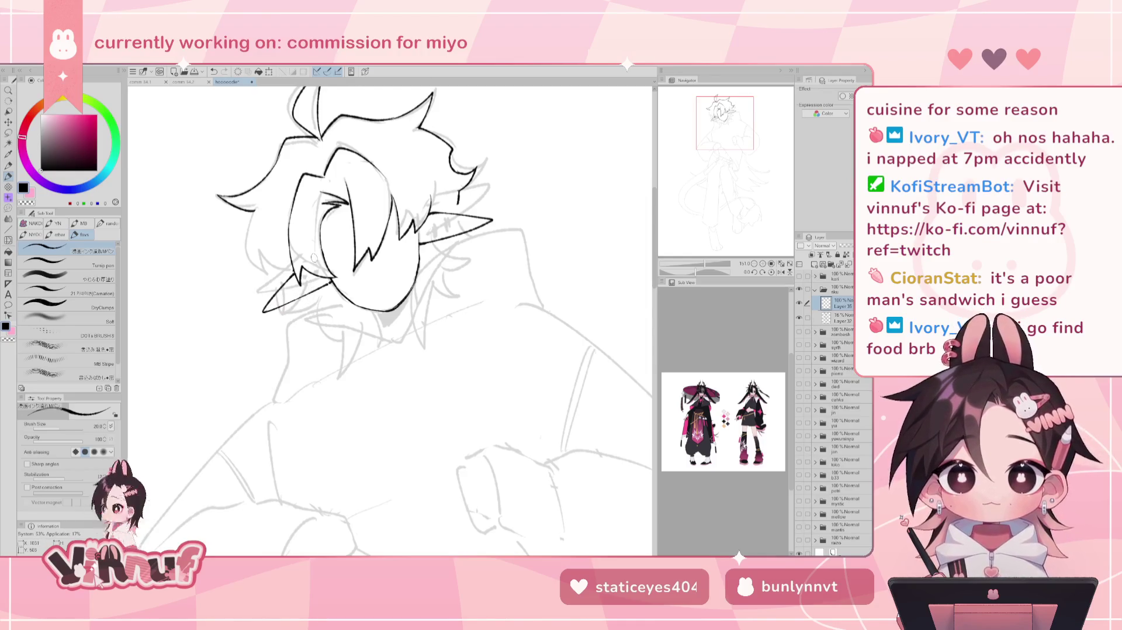
- Ink the left hair edge line down toward the jaw, redrawing until it fits
mouse_move(253, 205)
left_mouse_down()
mouse_move(252, 284)
mouse_move(275, 282)
mouse_move(251, 289)
left_mouse_up()
key("ctrl+z")
key("ctrl+z")
mouse_move(254, 211)
left_mouse_down()
mouse_move(244, 237)
mouse_move(279, 289)
left_mouse_up()
key("ctrl+z")
mouse_move(256, 210)
left_mouse_down()
mouse_move(265, 291)
mouse_move(246, 248)
left_mouse_up()
key("ctrl+z")
key("ctrl+z")
mouse_move(255, 208)
left_mouse_down()
mouse_move(280, 287)
mouse_move(244, 236)
mouse_move(267, 280)
mouse_move(290, 281)
left_mouse_up()
- Add short strands on the left hair and touch up the lines near the ear
key("ctrl+z")
key("ctrl+z")
key("ctrl+z")
mouse_move(254, 208)
left_mouse_down()
mouse_move(245, 257)
mouse_move(280, 278)
left_mouse_up()
key("ctrl+z")
left_click_drag(257, 238, 292, 287)
key("ctrl+z")
key("ctrl+z")
left_click_drag(257, 240, 289, 284)
key("ctrl+z")
key("ctrl+z")
left_click_drag(458, 190, 456, 213)
key("ctrl+z")
key("ctrl+z")
key("ctrl+z")
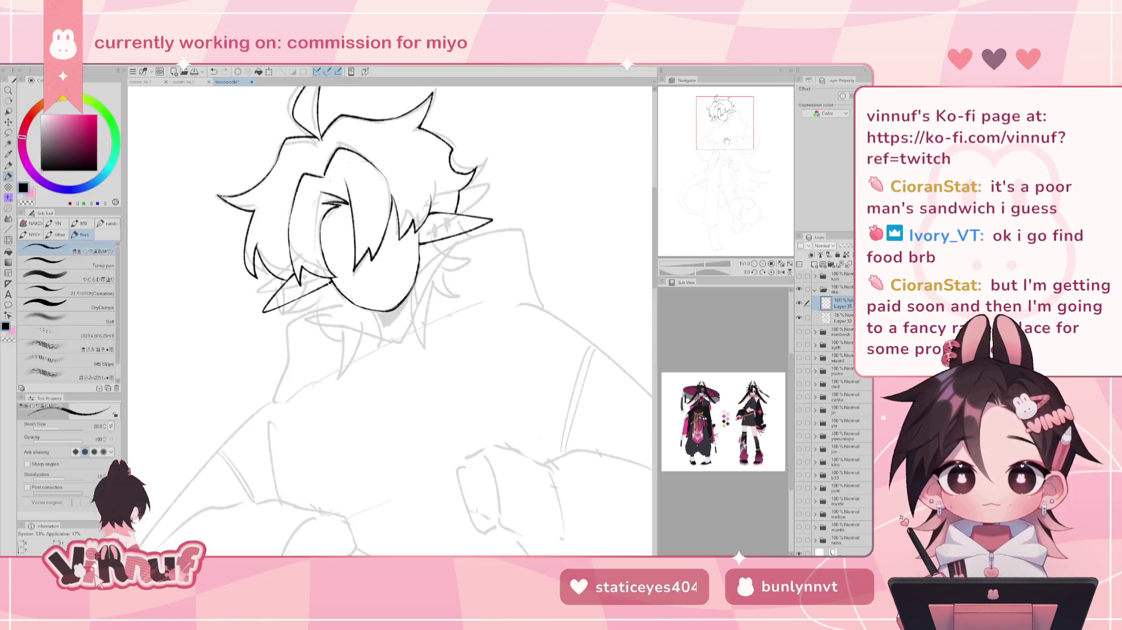
left_click_drag(725, 134, 726, 133)
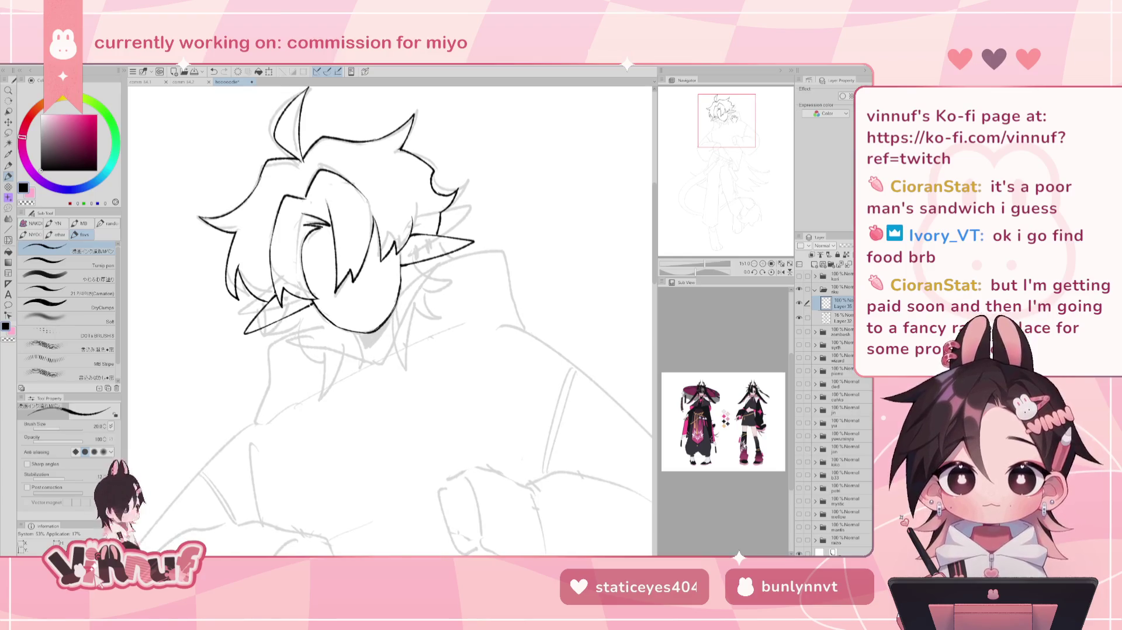
- Lasso-select the inked head lineart and zoom out to see the whole figure
key("m")
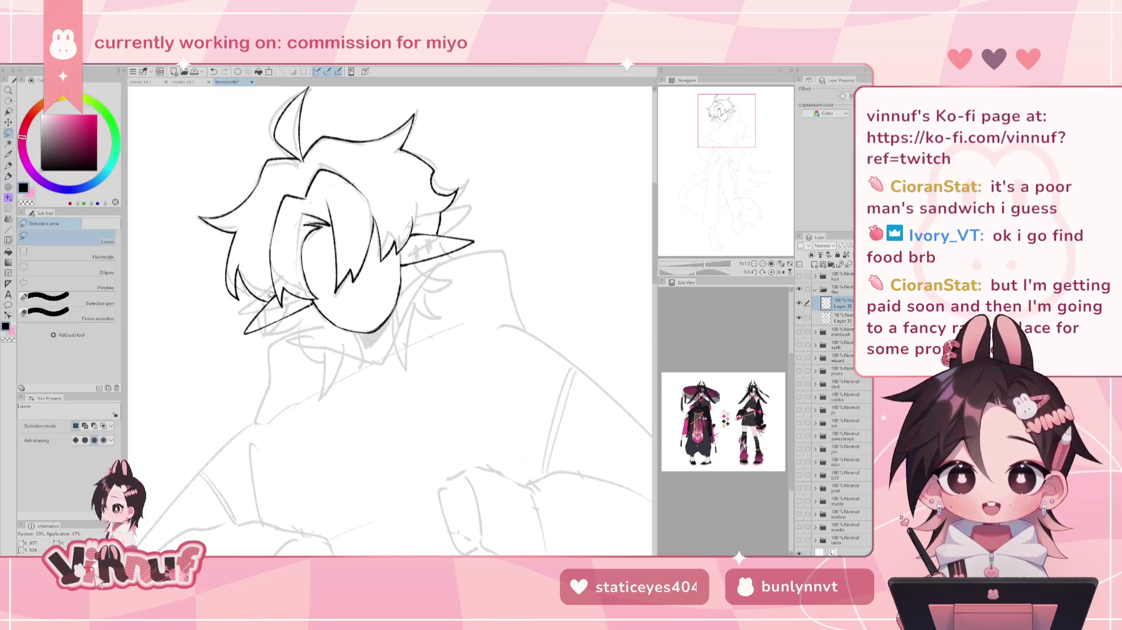
left_click_drag(250, 303, 440, 312)
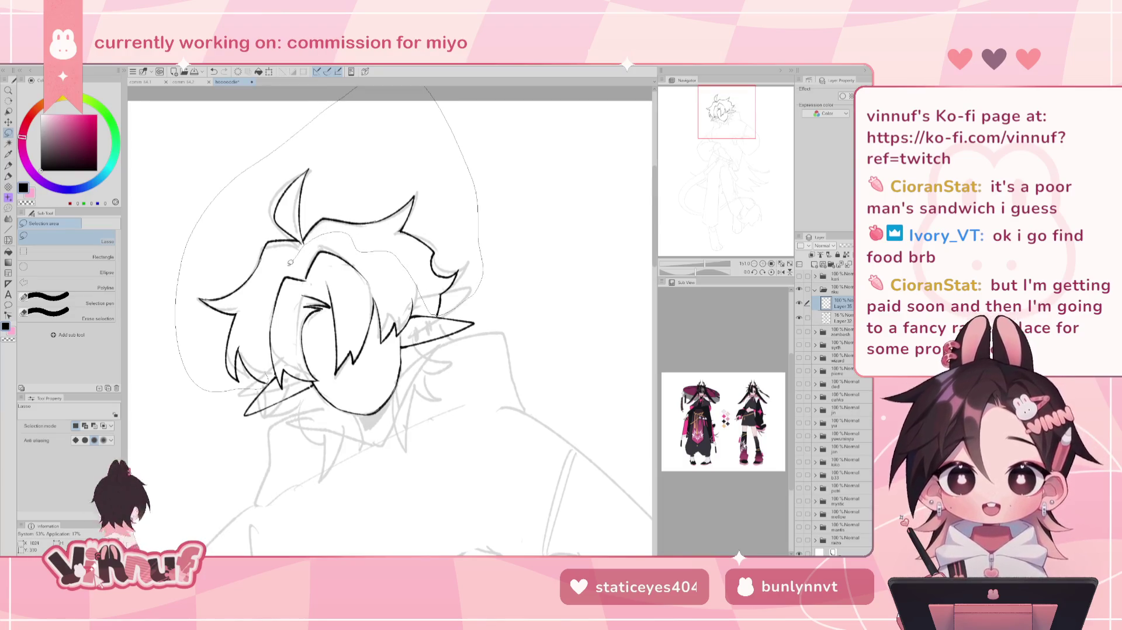
left_click_drag(440, 312, 277, 320)
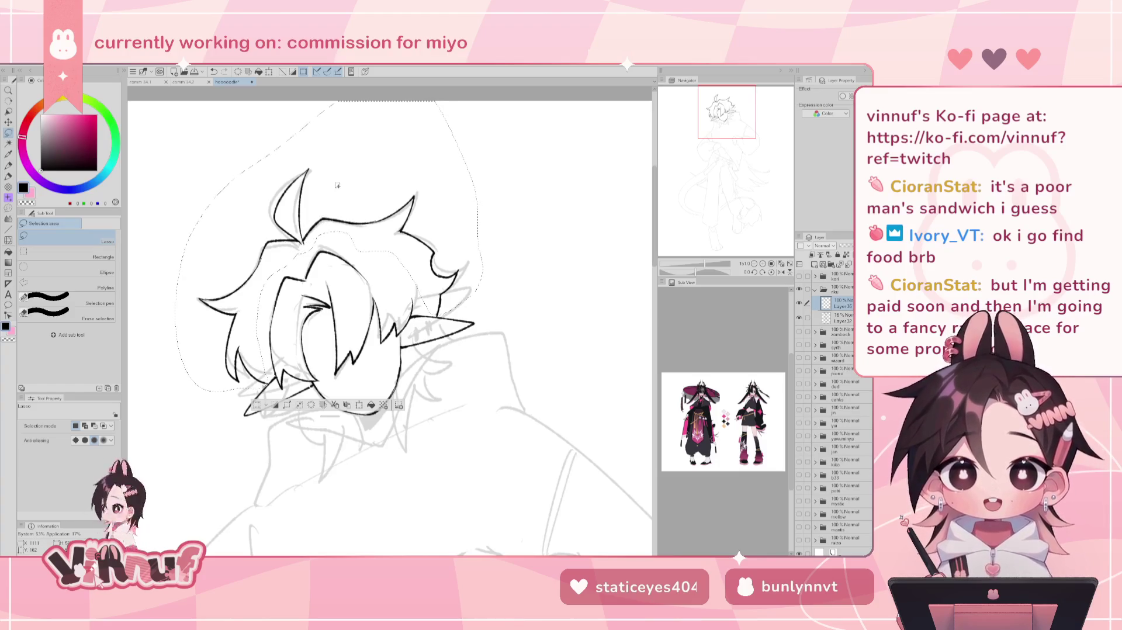
left_click_drag(720, 183, 716, 174)
left_click_drag(707, 264, 700, 265)
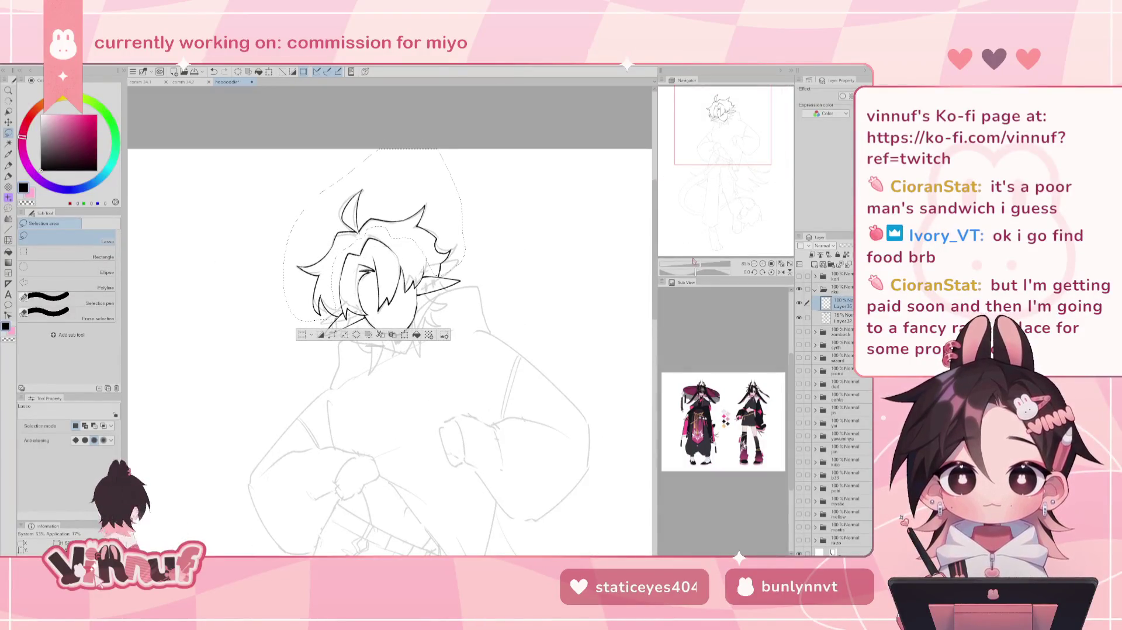
- Scale the selected head down slightly from the top handle and commit the transform
key("ctrl+t")
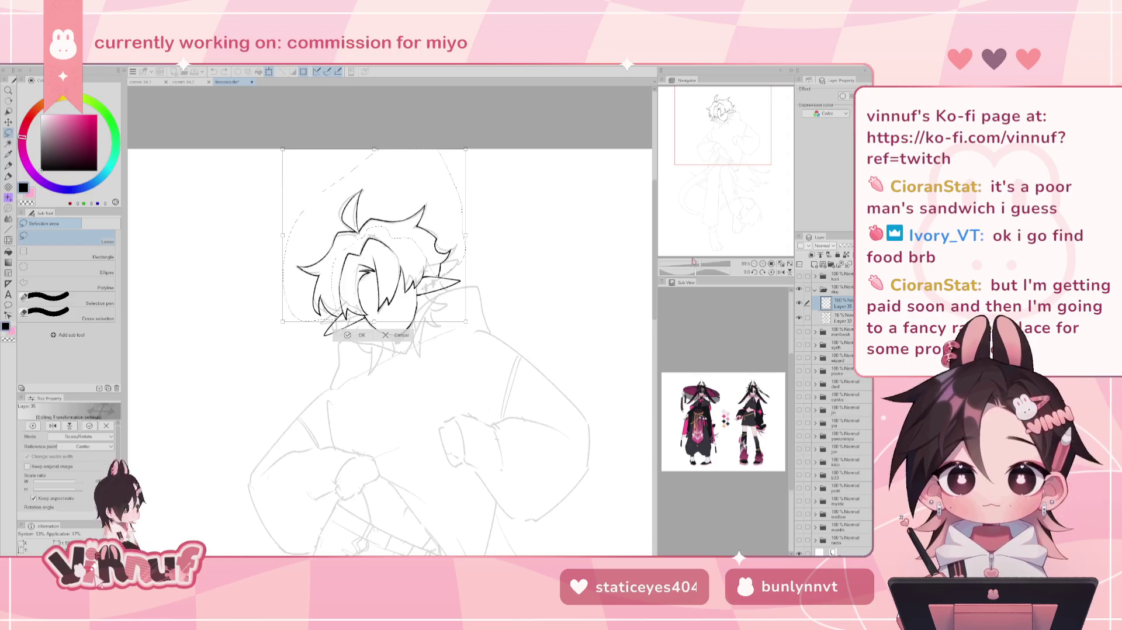
left_click_drag(374, 149, 376, 159)
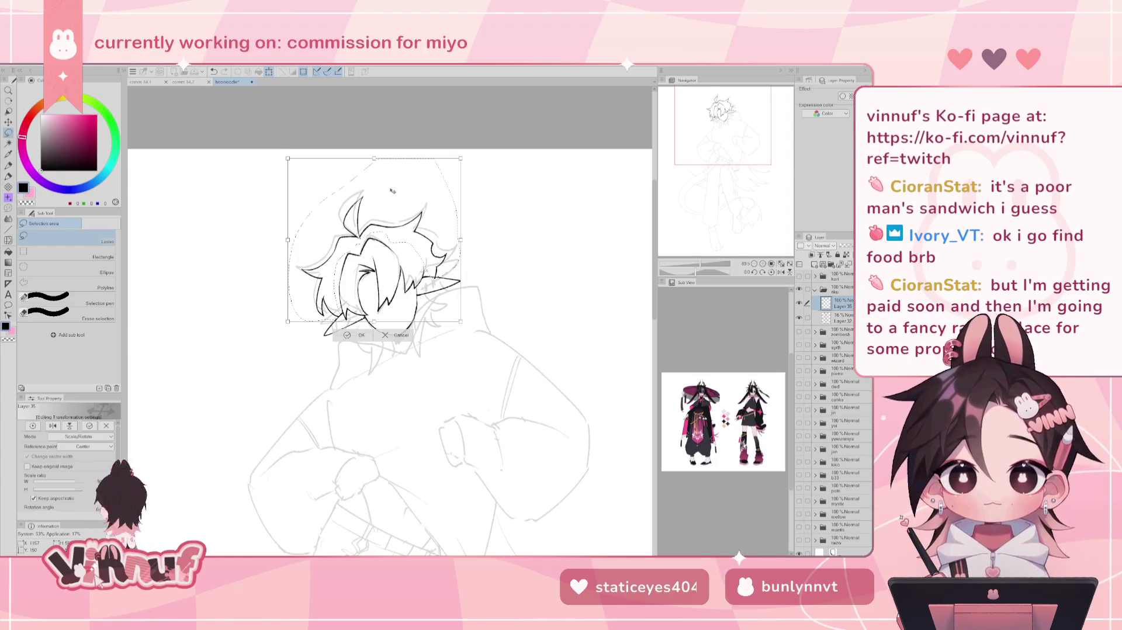
left_click_drag(374, 159, 373, 162)
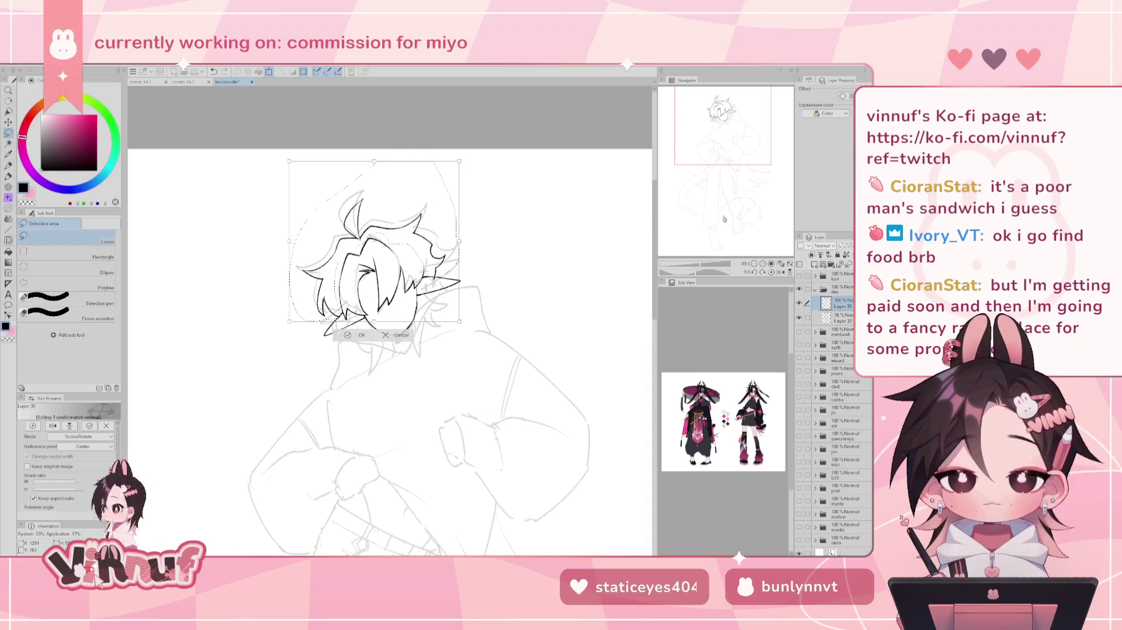
left_click(357, 335)
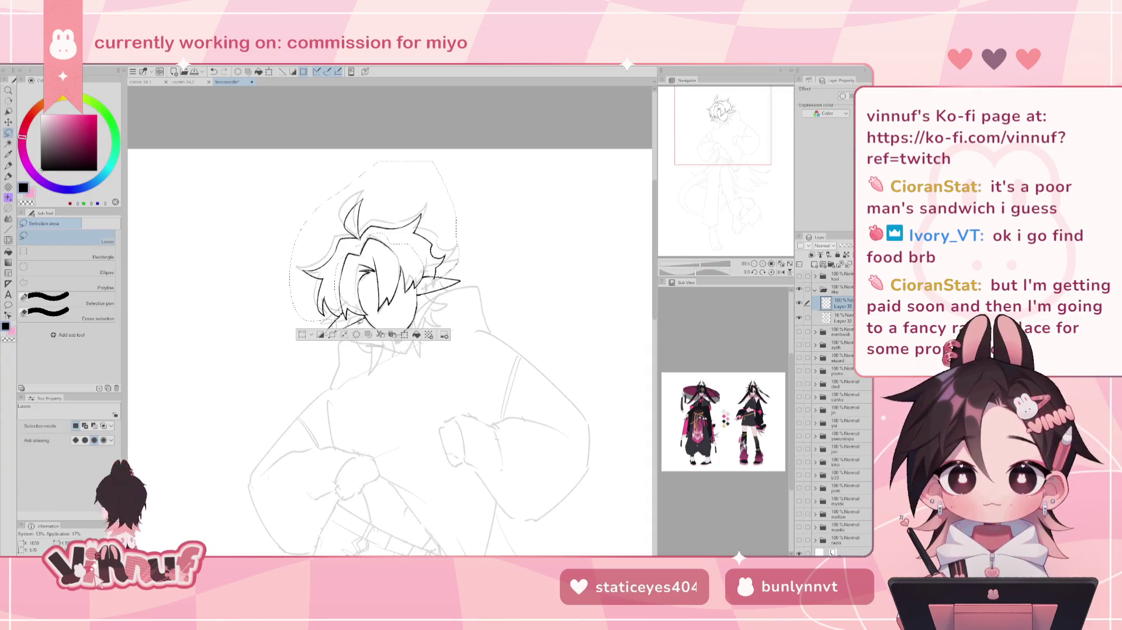
left_click(700, 265)
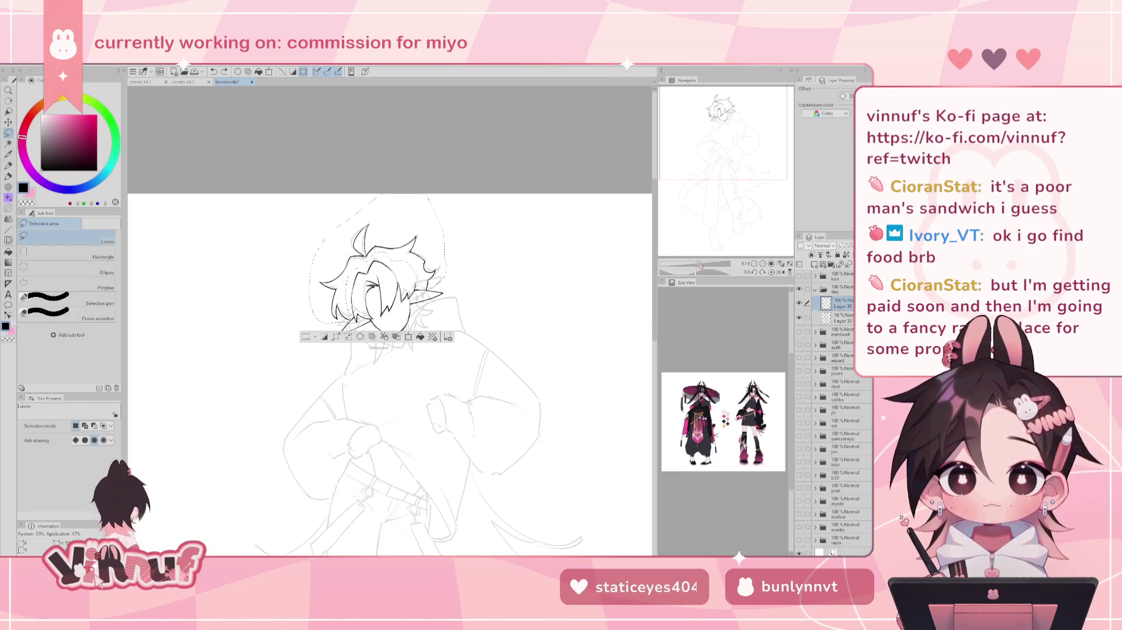
- Zoom in and ink the lower edge of the ear tip with the pen
left_click_drag(703, 270, 707, 266)
key("e")
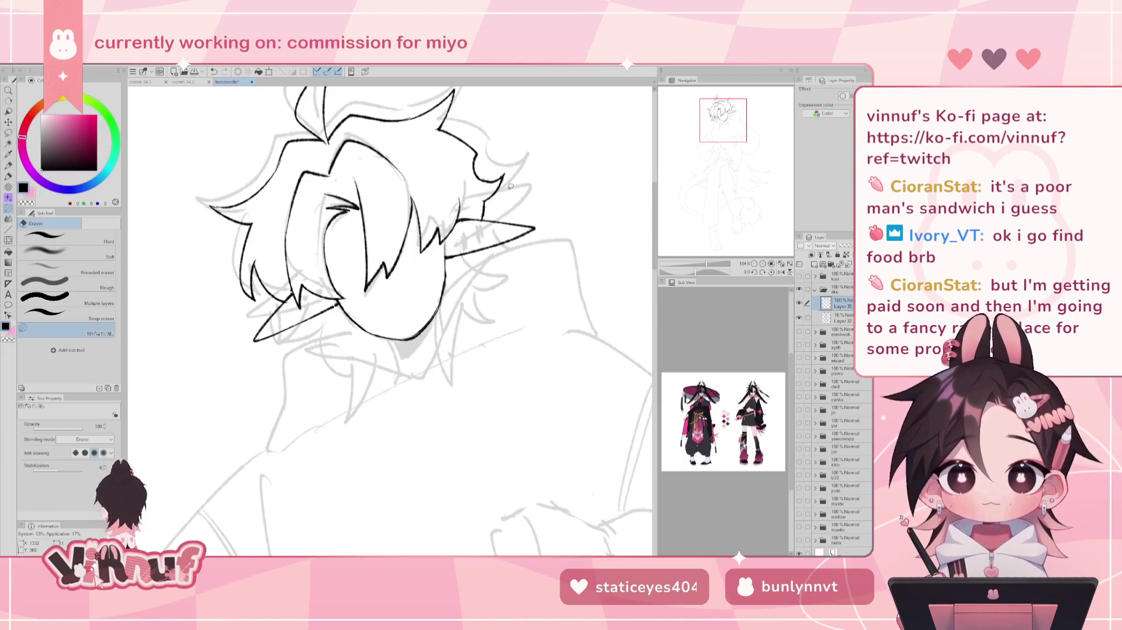
key("p")
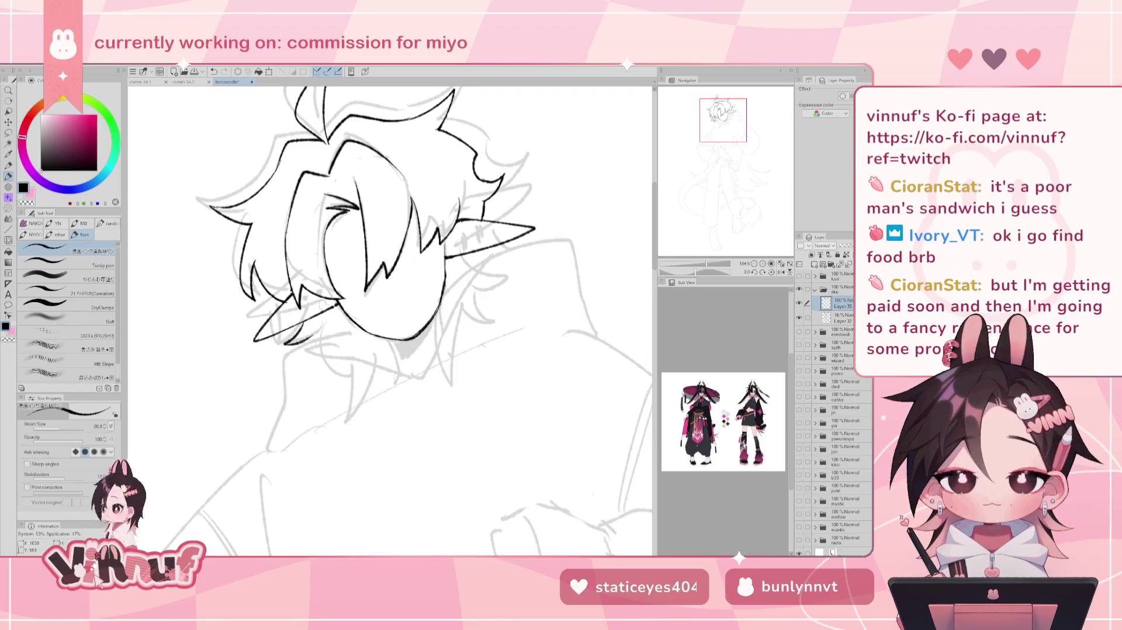
left_click_drag(285, 341, 305, 337)
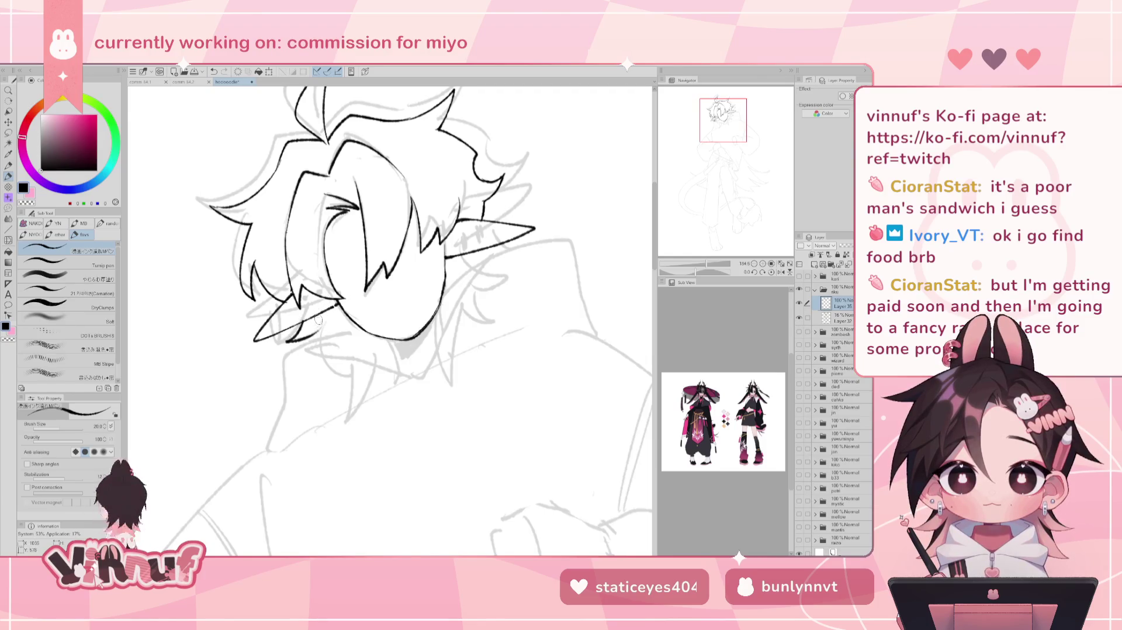
key("ctrl+z")
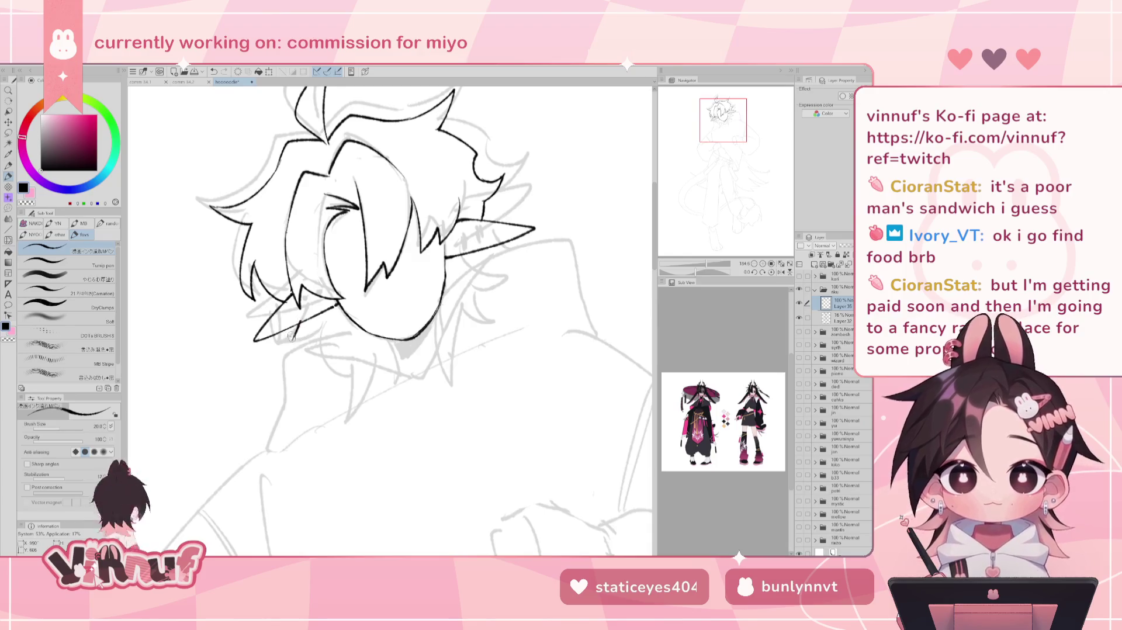
left_click_drag(275, 348, 303, 339)
key("ctrl+z")
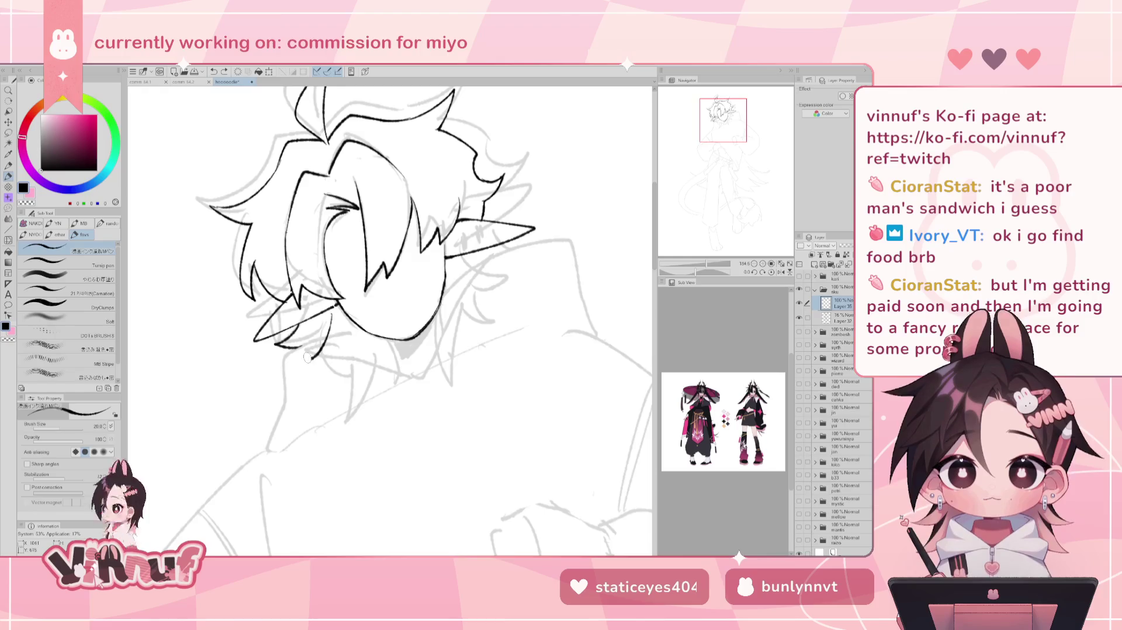
- Draw and retry hair strands hanging down below the chin
mouse_move(308, 359)
left_mouse_down()
mouse_move(346, 349)
mouse_move(350, 397)
left_mouse_up()
key("ctrl+z")
left_click_drag(345, 354, 353, 406)
key("ctrl+z")
left_click_drag(344, 365, 353, 435)
key("ctrl+z")
key("ctrl+z")
left_click_drag(339, 392, 371, 430)
key("ctrl+z")
key("ctrl+z")
mouse_move(342, 355)
left_mouse_down()
mouse_move(371, 430)
mouse_move(386, 409)
mouse_move(345, 385)
mouse_move(368, 429)
mouse_move(383, 406)
left_mouse_up()
key("ctrl+z")
key("ctrl+z")
key("ctrl+z")
key("ctrl+z")
- Ink the pointed, curved and V-shaped hair strands under the chin
mouse_move(343, 357)
left_mouse_down()
mouse_move(368, 423)
mouse_move(385, 389)
left_mouse_up()
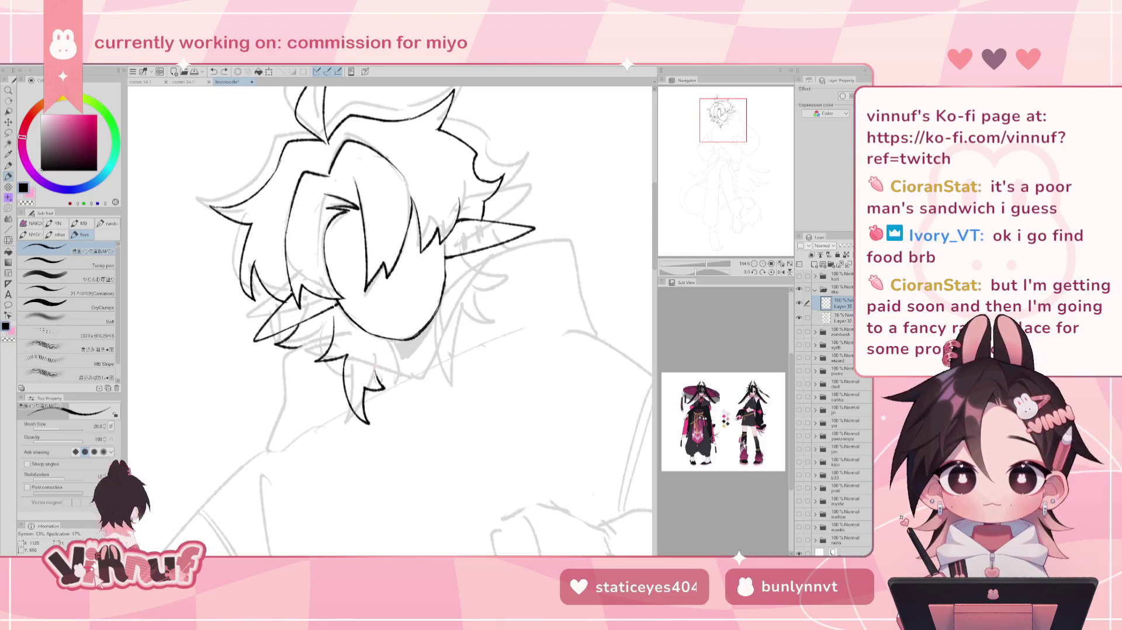
key("ctrl+z")
key("ctrl+z")
key("ctrl+z")
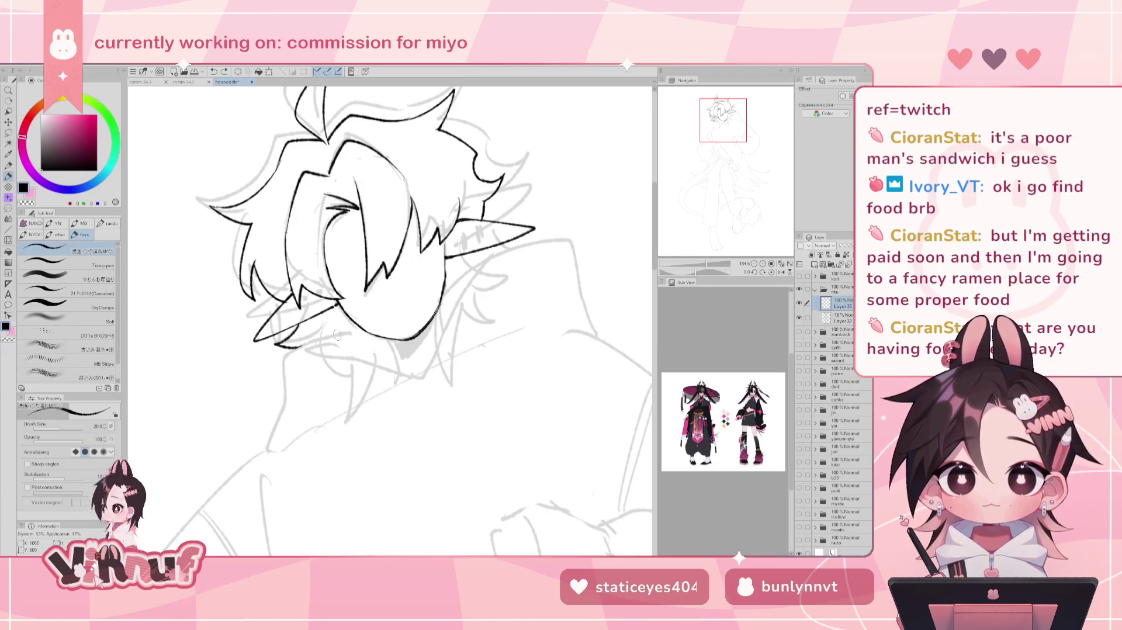
mouse_move(335, 311)
left_mouse_down()
mouse_move(320, 359)
mouse_move(351, 345)
mouse_move(380, 377)
mouse_move(399, 369)
left_mouse_up()
key("ctrl+z")
key("ctrl+z")
key("ctrl+z")
key("ctrl+z")
key("ctrl+z")
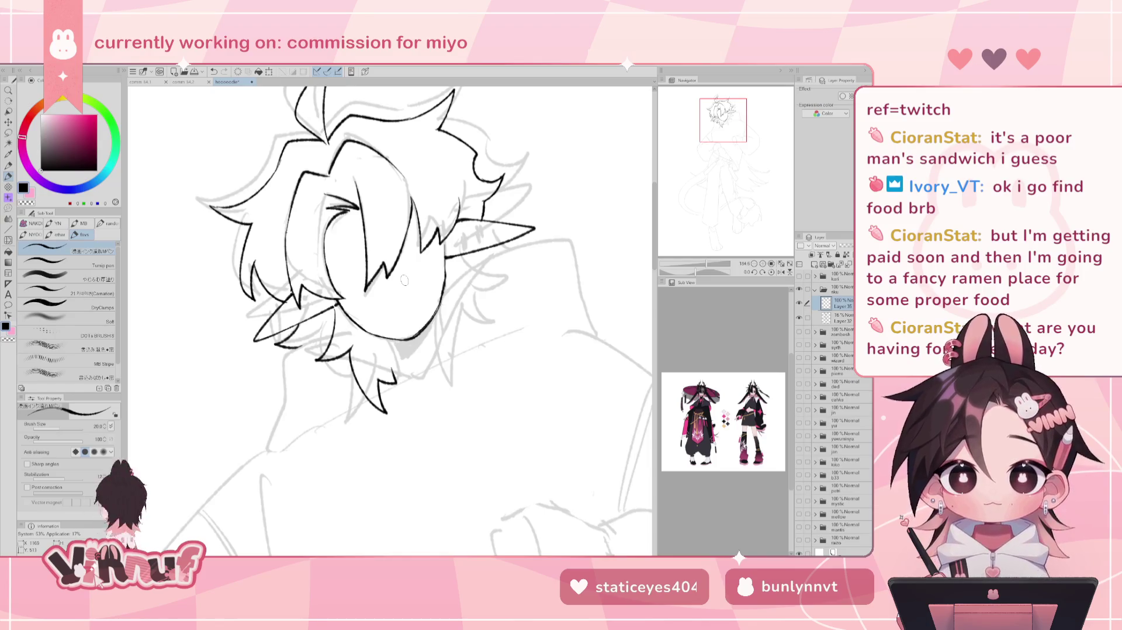
scroll(687, 201, "down", 3)
key("ctrl+z")
mouse_move(367, 342)
left_mouse_down()
mouse_move(374, 363)
mouse_move(399, 346)
mouse_move(387, 375)
mouse_move(393, 348)
left_mouse_up()
key("ctrl+z")
key("ctrl+z")
key("ctrl+z")
key("ctrl+z")
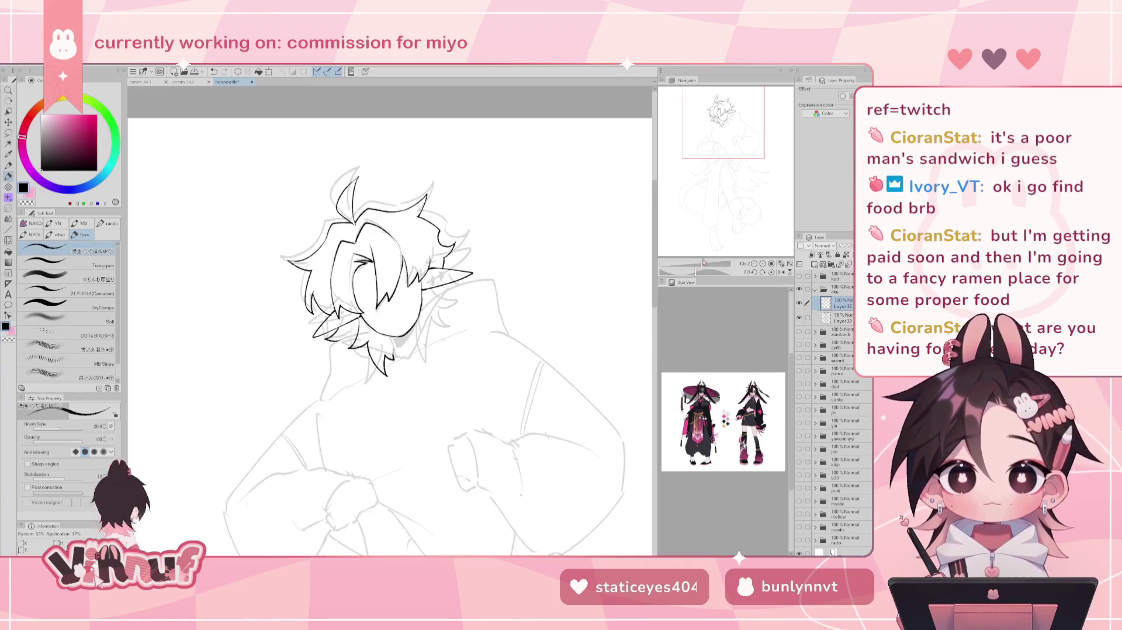
- Ink short strands beneath the pointed ear and mirror the canvas view horizontally
left_click_drag(701, 264, 709, 264)
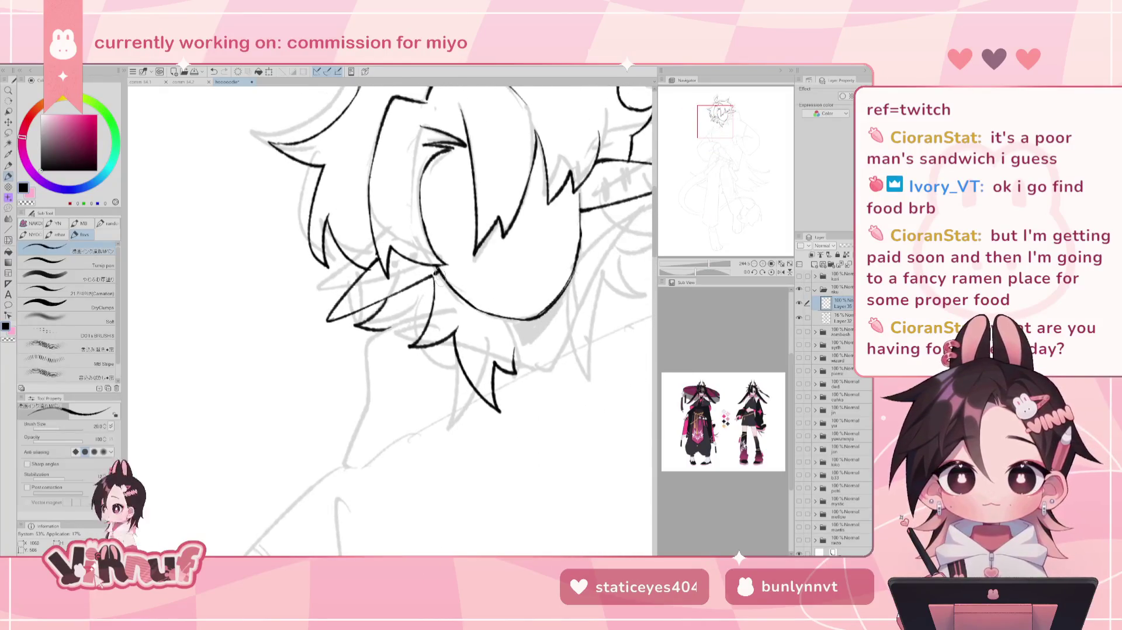
left_click_drag(705, 131, 717, 131)
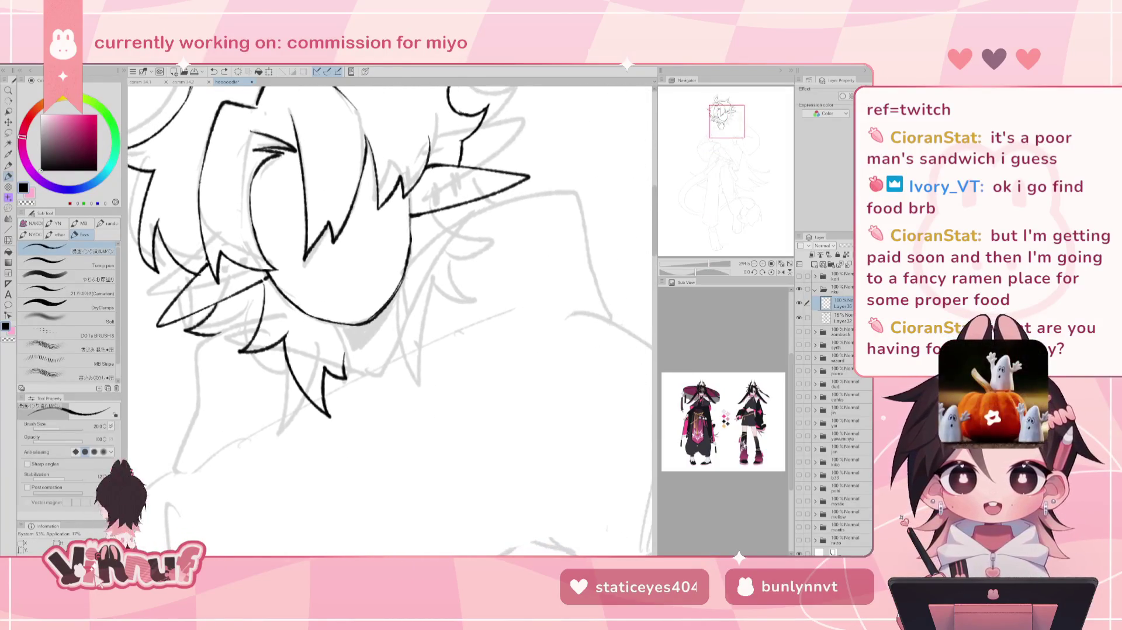
left_click_drag(709, 264, 704, 264)
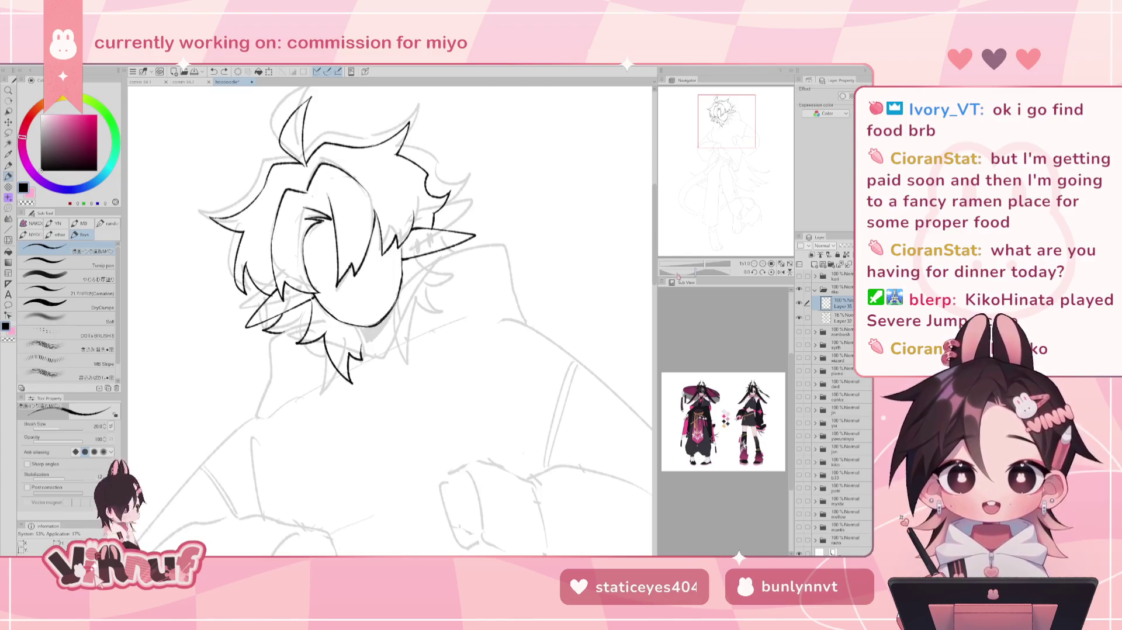
left_click_drag(385, 322, 390, 306)
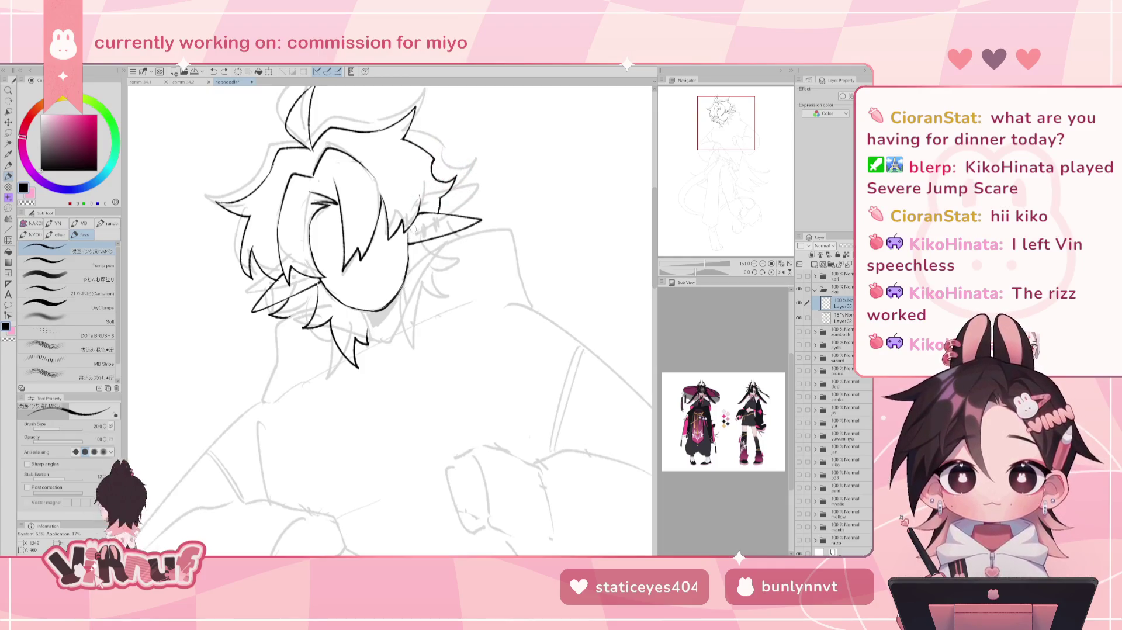
left_click_drag(422, 244, 455, 256)
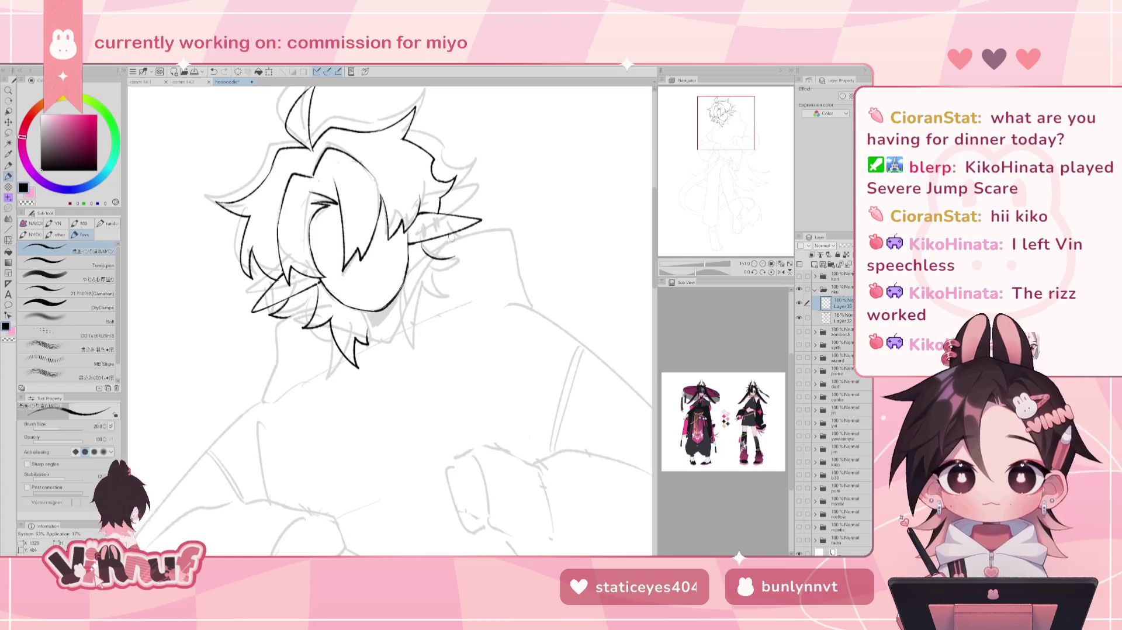
key("h")
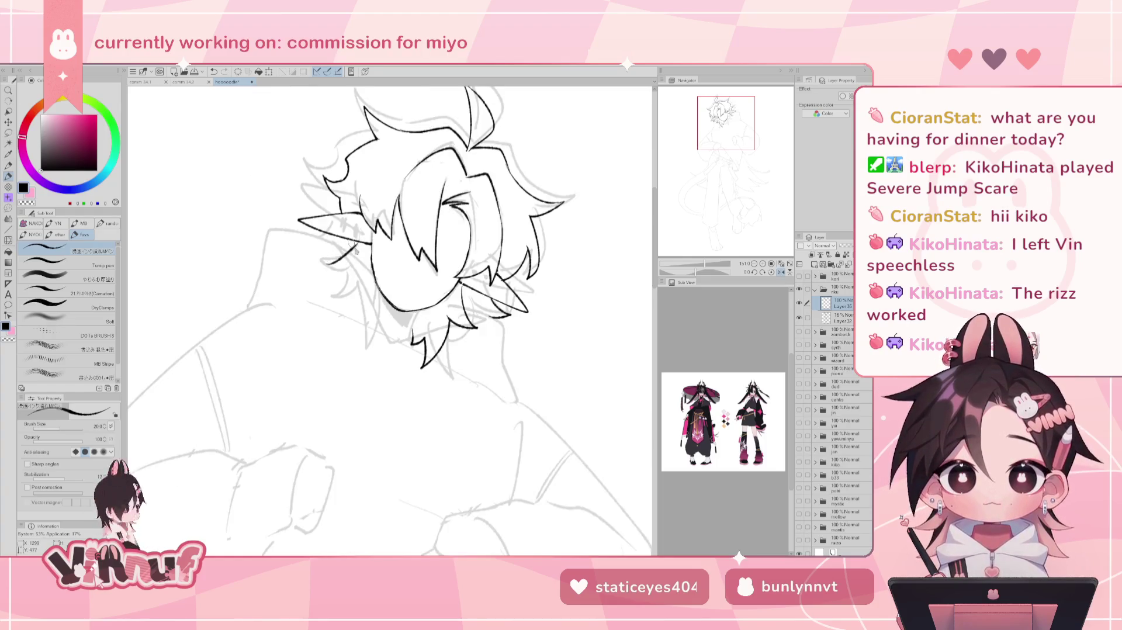
- Draw a pointed hair strand beside the face, checking it with horizontal flips
left_click_drag(357, 244, 320, 270)
key("ctrl+z")
key("h")
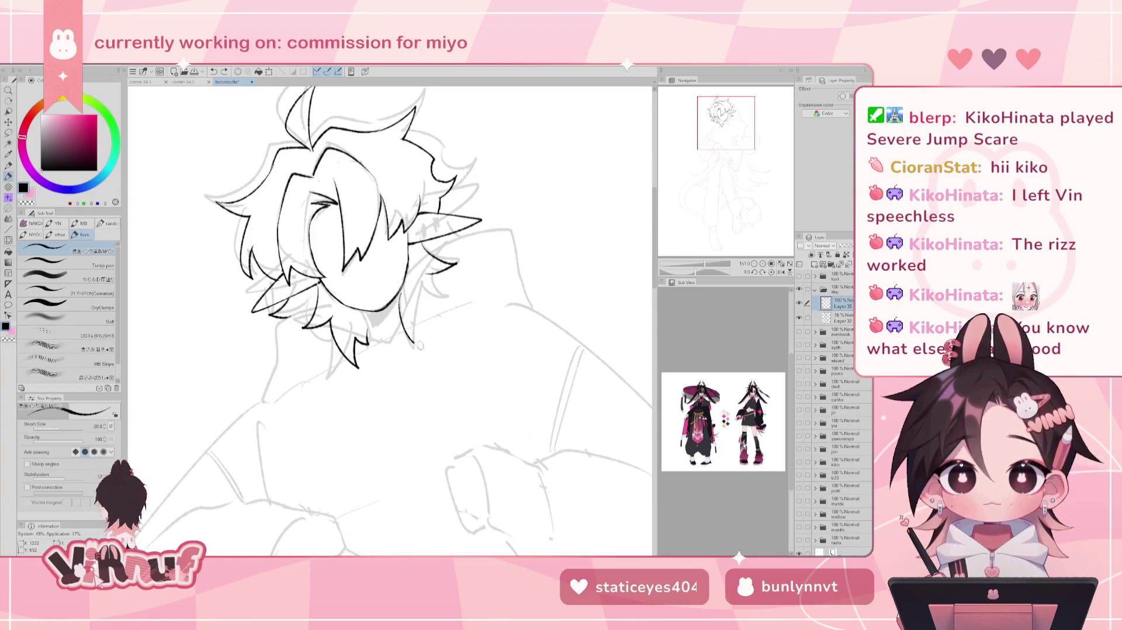
mouse_move(400, 287)
left_mouse_down()
mouse_move(415, 349)
mouse_move(430, 326)
left_mouse_up()
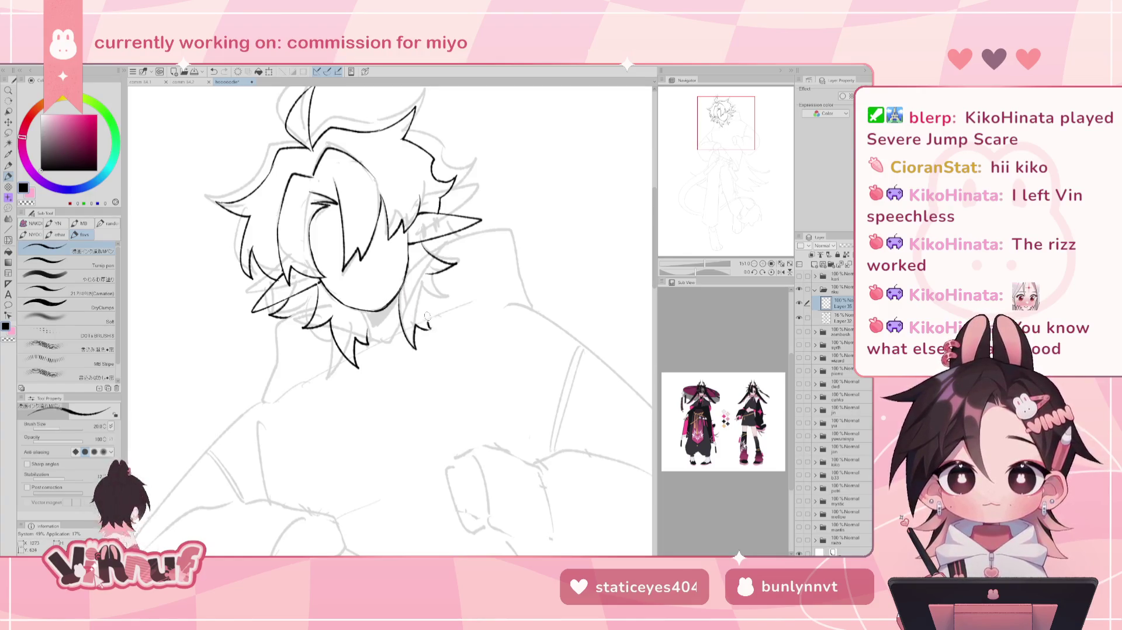
left_click_drag(427, 295, 431, 328)
key("h")
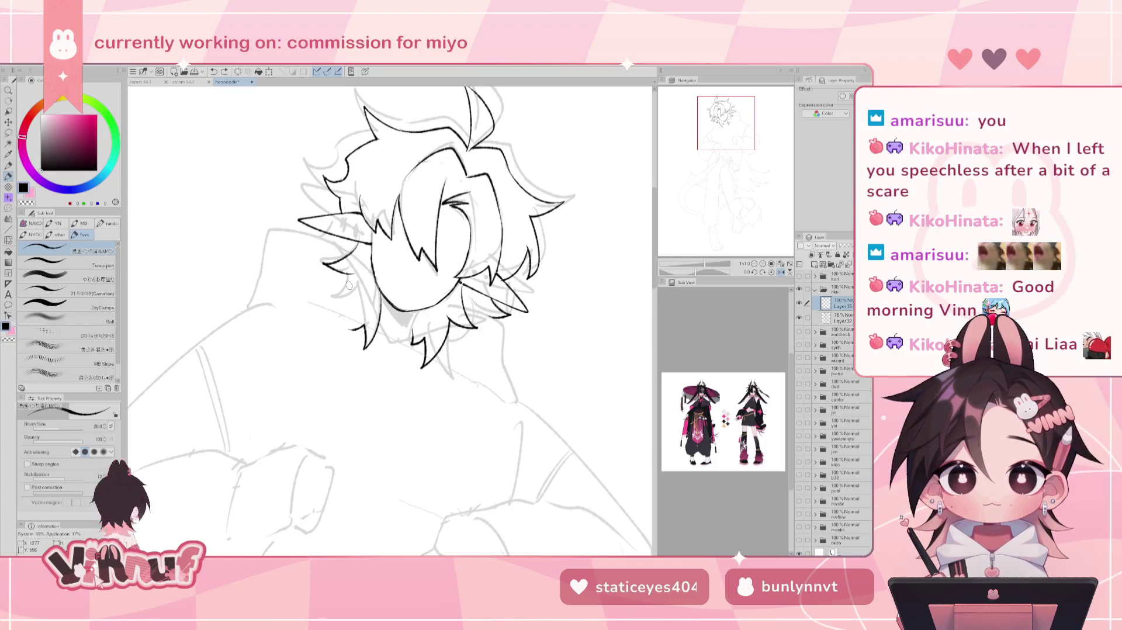
key("h")
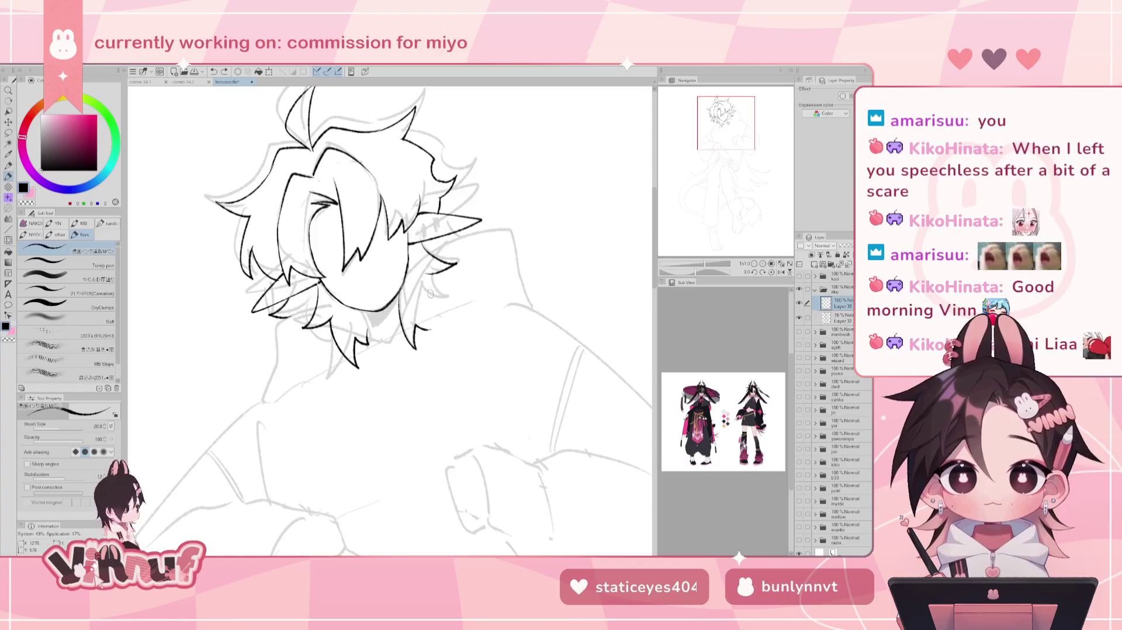
- Ink the strand on the right side of the hair and a curve below the tuft
left_click_drag(432, 330, 427, 270)
key("ctrl+z")
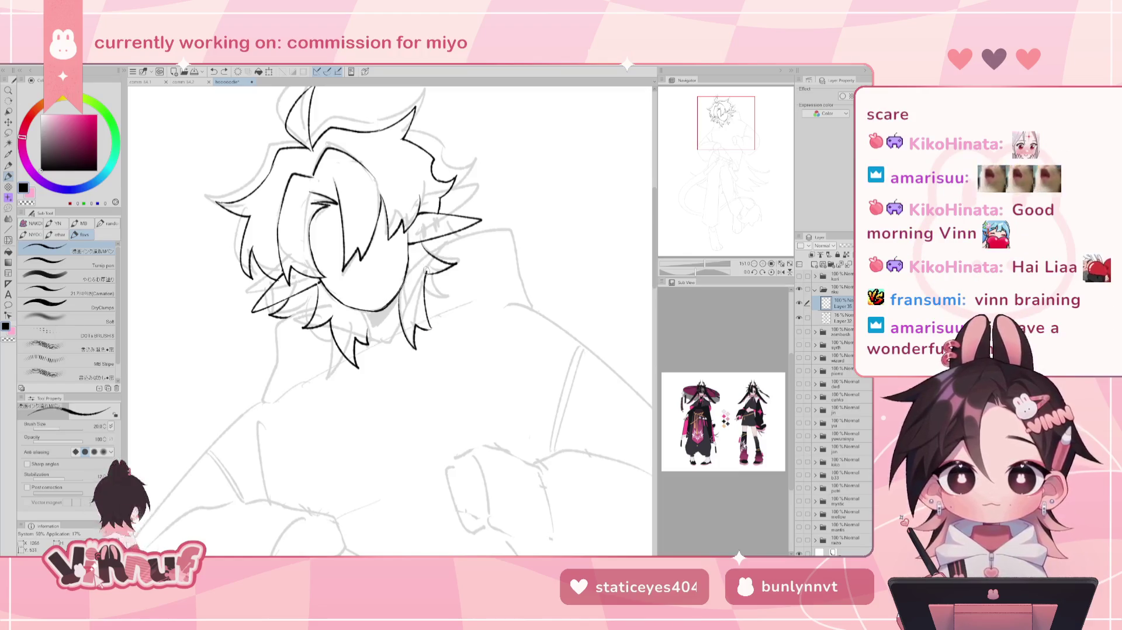
left_click_drag(431, 330, 427, 270)
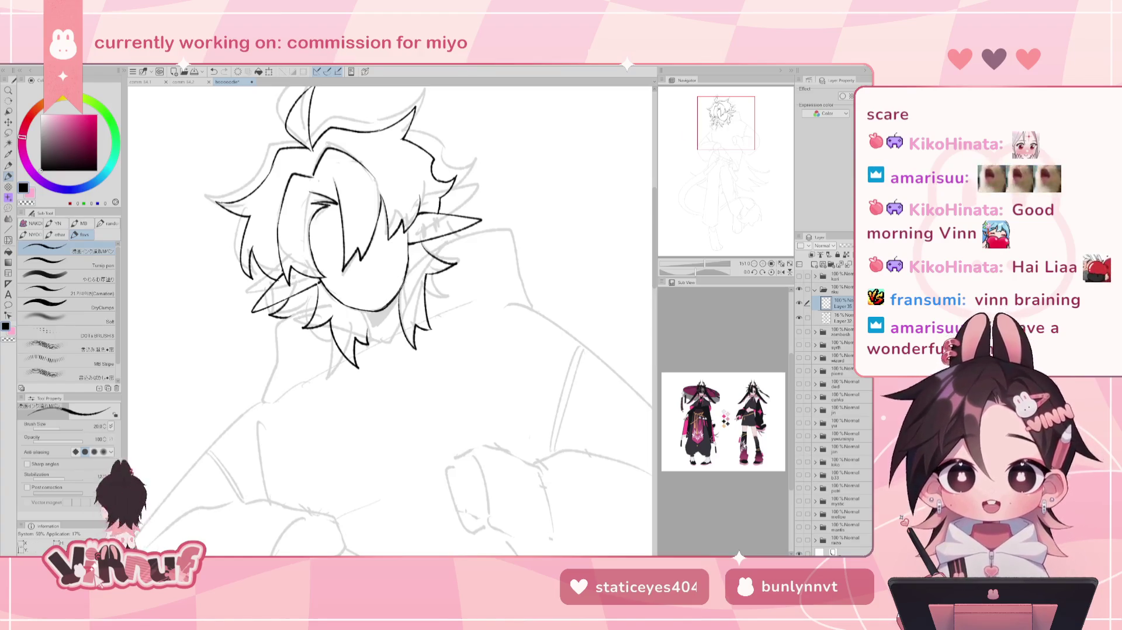
key("h")
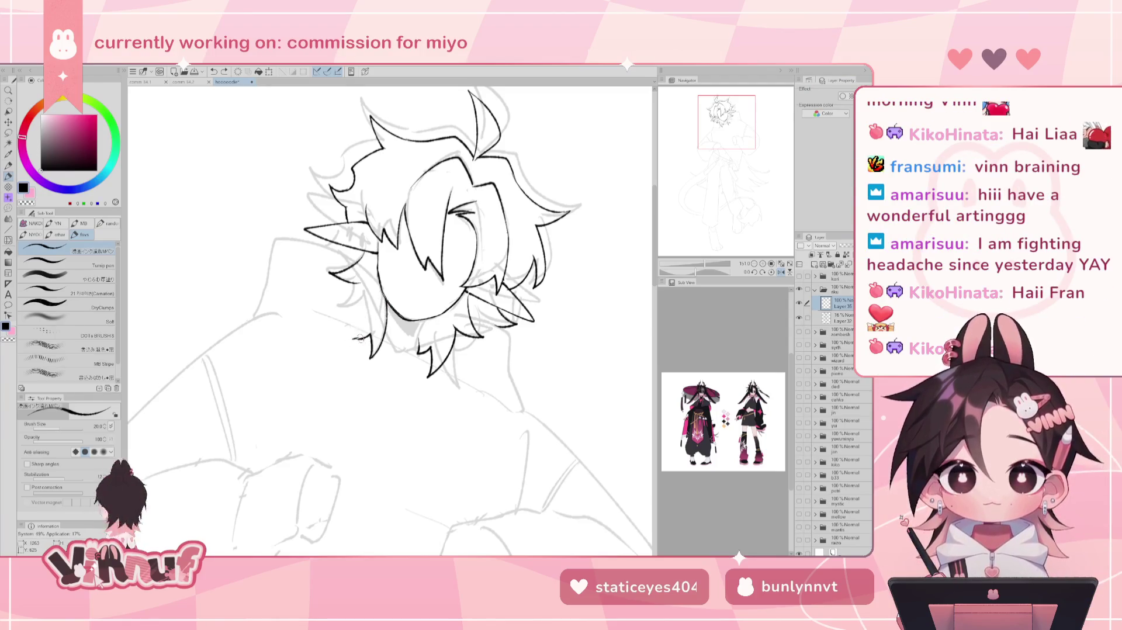
key("h")
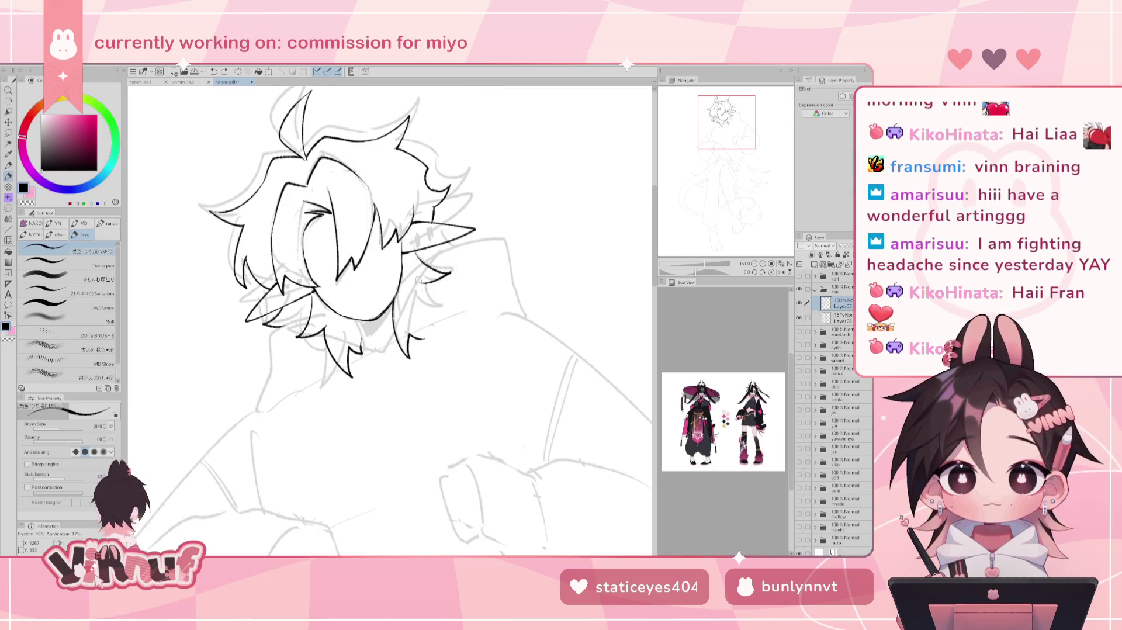
mouse_move(422, 290)
left_mouse_down()
mouse_move(435, 316)
mouse_move(424, 343)
left_mouse_up()
key("ctrl+z")
key("ctrl+z")
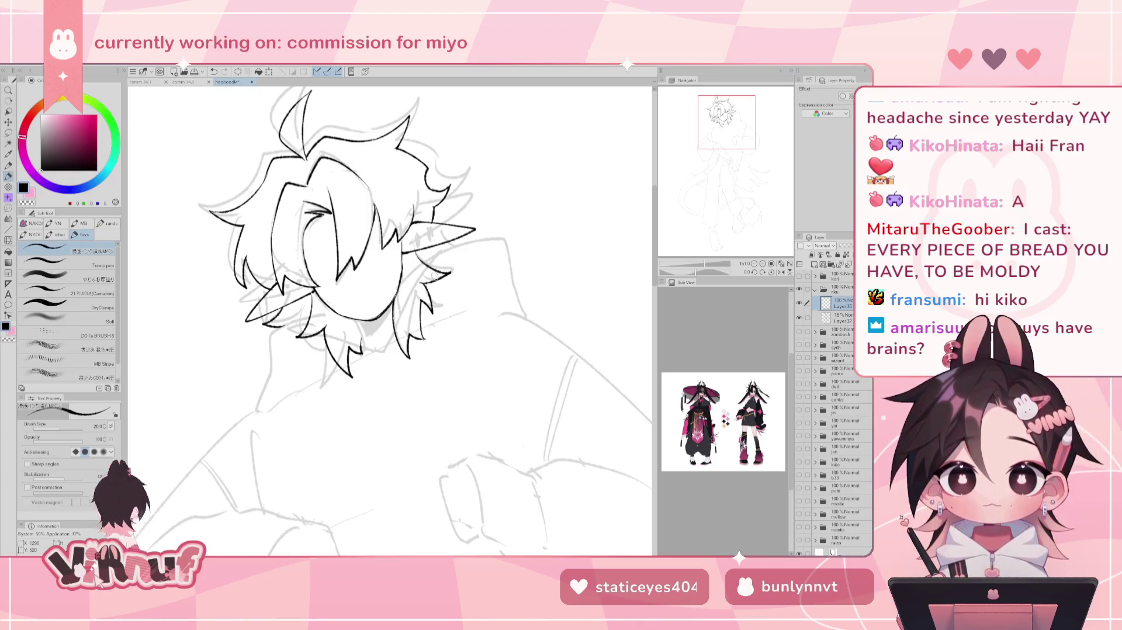
- Ink the left neck line down to the shoulder and lower hair strokes
left_click_drag(725, 132, 719, 134)
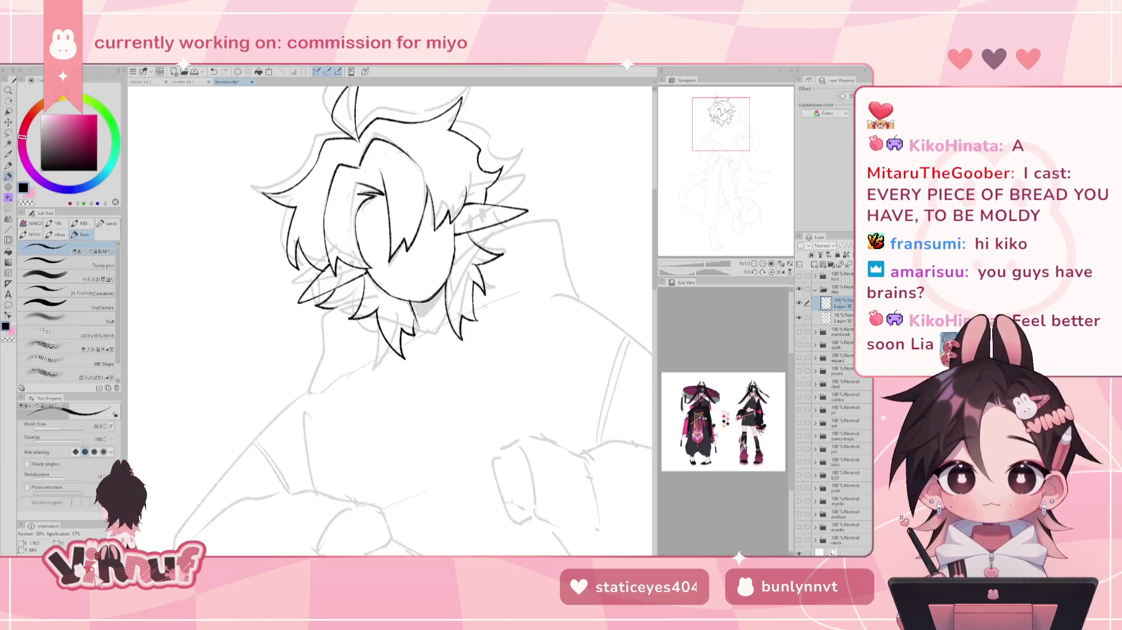
left_click_drag(409, 301, 425, 329)
key("ctrl+z")
key("ctrl+z")
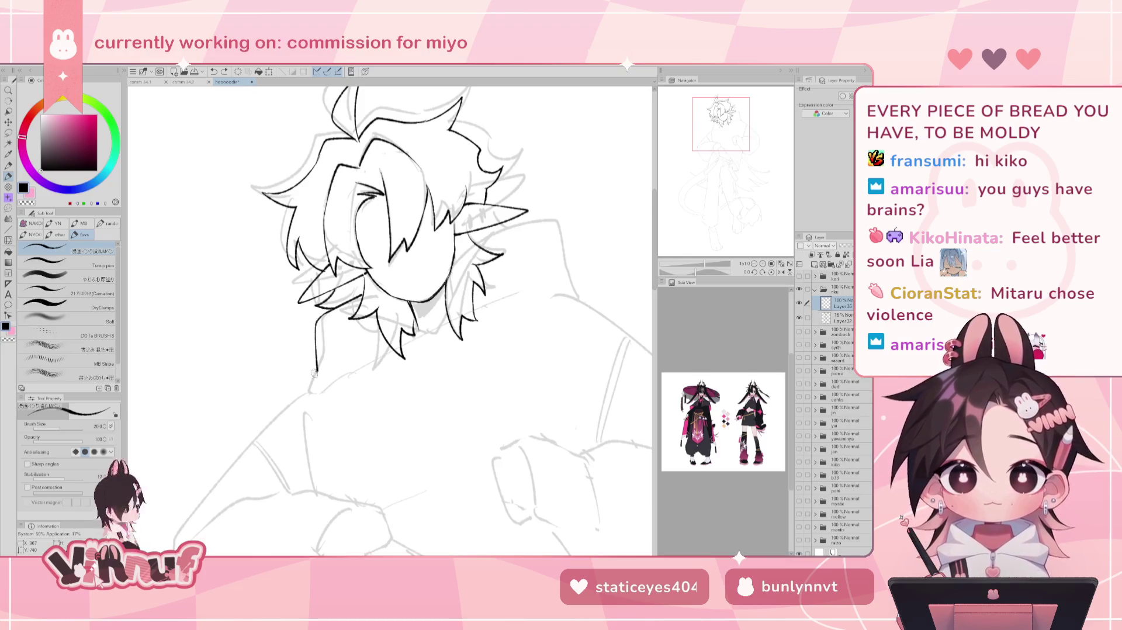
left_click_drag(318, 320, 313, 389)
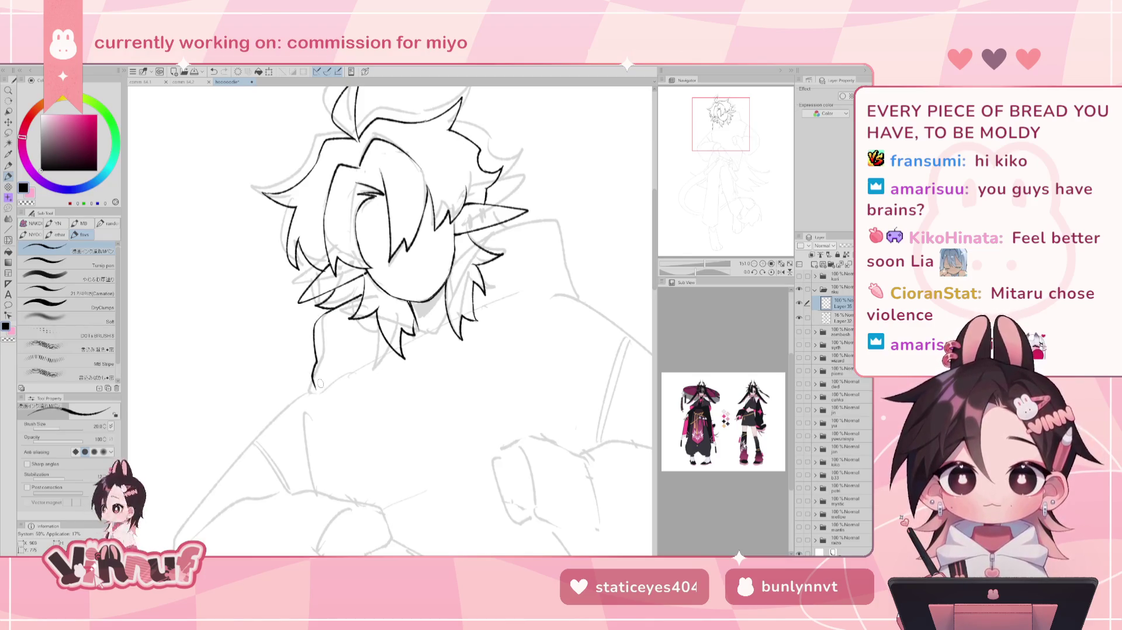
left_click_drag(333, 312, 357, 295)
key("ctrl+z")
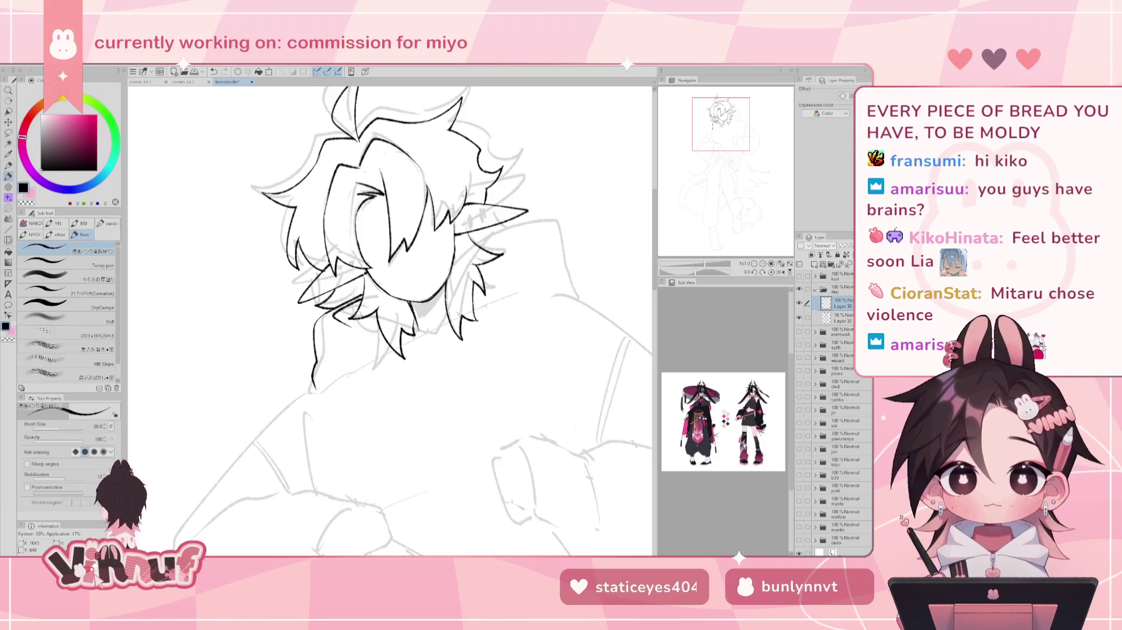
mouse_move(330, 322)
left_mouse_down()
mouse_move(365, 318)
mouse_move(363, 295)
mouse_move(374, 327)
mouse_move(330, 322)
mouse_move(380, 320)
mouse_move(329, 300)
mouse_move(376, 318)
mouse_move(362, 303)
mouse_move(329, 323)
mouse_move(433, 341)
left_mouse_up()
key("ctrl+z")
key("ctrl+z")
key("ctrl+z")
key("ctrl+z")
key("ctrl+z")
key("ctrl+z")
key("ctrl+z")
key("ctrl+z")
key("ctrl+z")
key("ctrl+z")
key("ctrl+z")
key("ctrl+z")
key("ctrl+z")
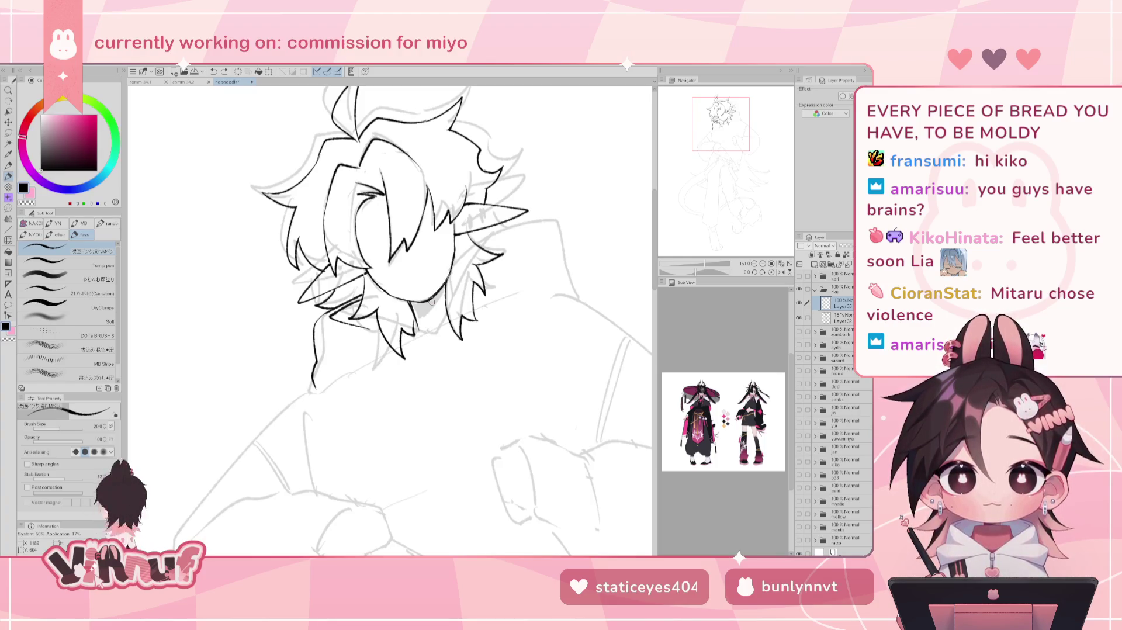
scroll(705, 251, "down", 3)
scroll(704, 251, "up", 2)
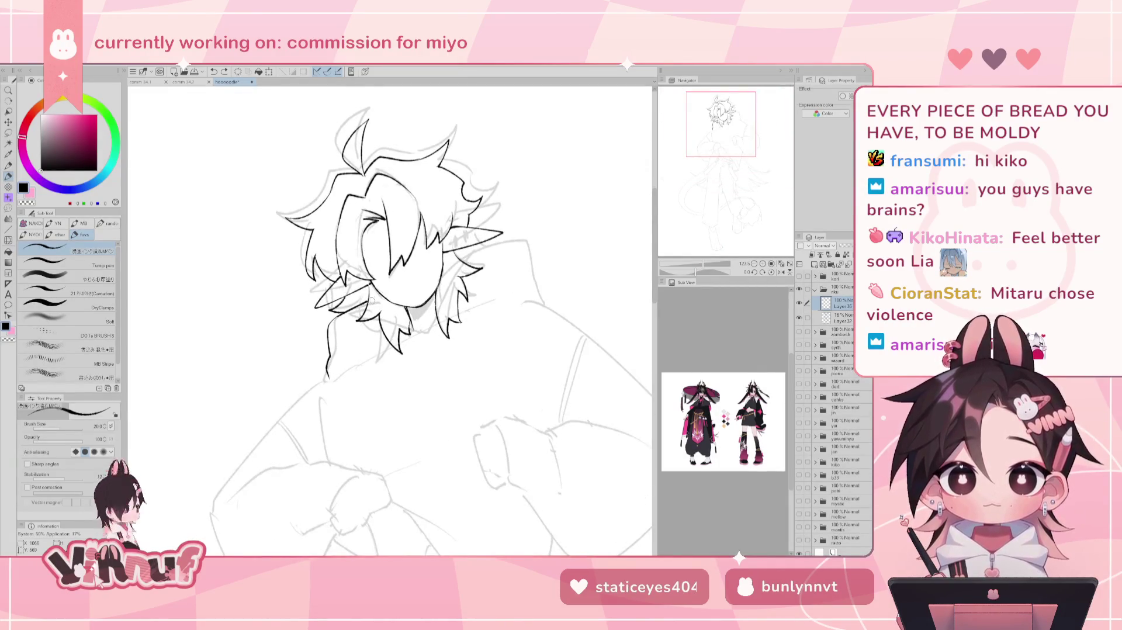
left_click_drag(464, 248, 491, 262)
key("ctrl+z")
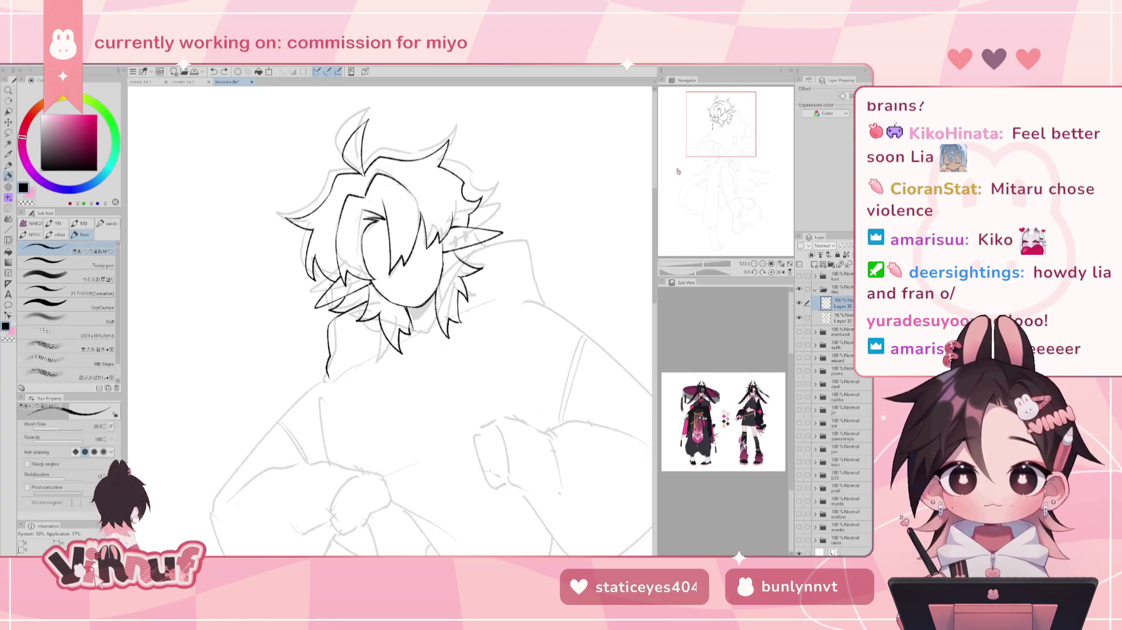
- Ink short strokes along the left hair edge, redrawing until clean
left_click_drag(677, 171, 681, 172)
mouse_move(320, 311)
left_mouse_down()
mouse_move(349, 296)
mouse_move(362, 322)
mouse_move(337, 322)
mouse_move(359, 325)
mouse_move(327, 320)
mouse_move(403, 326)
left_mouse_up()
key("ctrl+z")
key("ctrl+z")
key("ctrl+z")
key("ctrl+z")
key("ctrl+z")
key("ctrl+z")
key("ctrl+z")
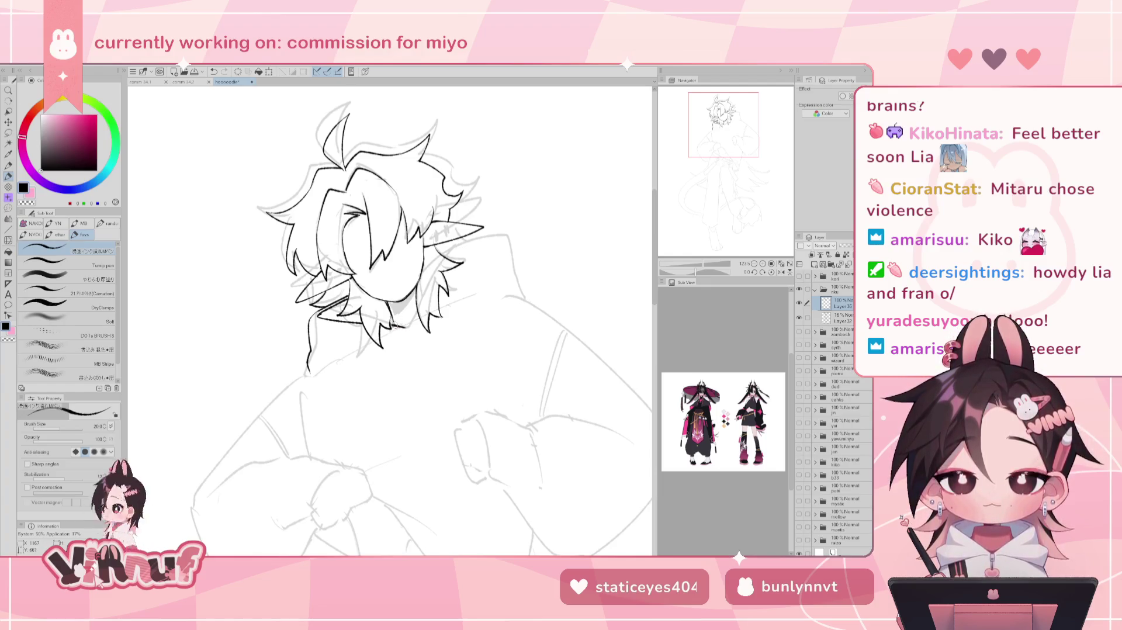
key("ctrl+z")
key("ctrl+z")
mouse_move(388, 323)
left_mouse_down()
mouse_move(404, 329)
mouse_move(418, 307)
left_mouse_up()
key("ctrl+z")
key("ctrl+z")
key("ctrl+z")
key("ctrl+z")
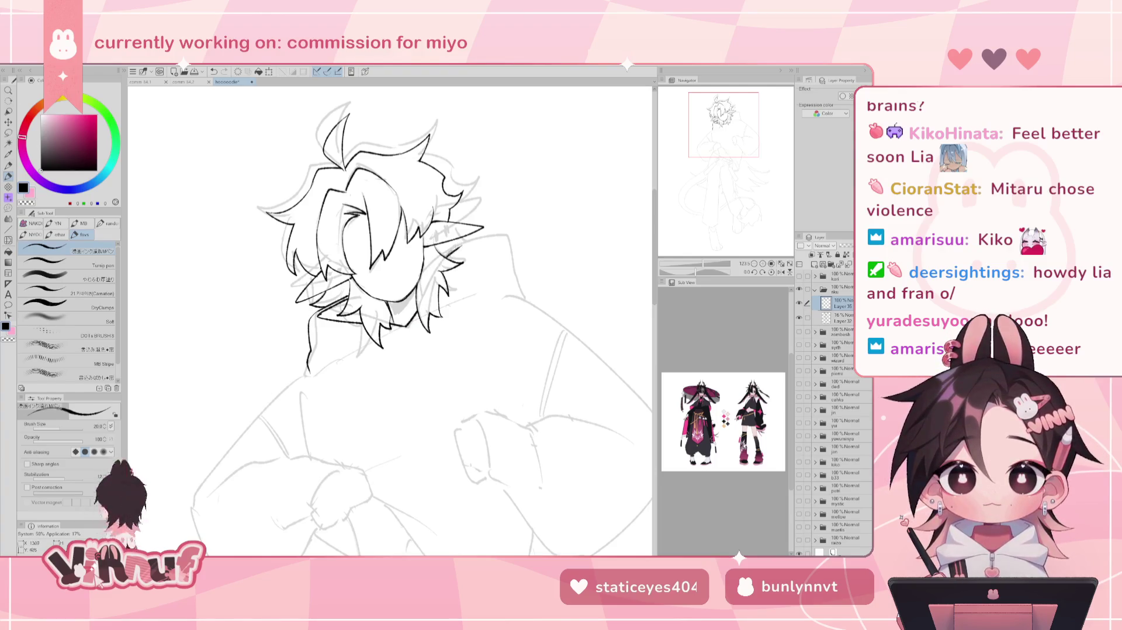
key("ctrl+z")
left_click_drag(404, 327, 416, 306)
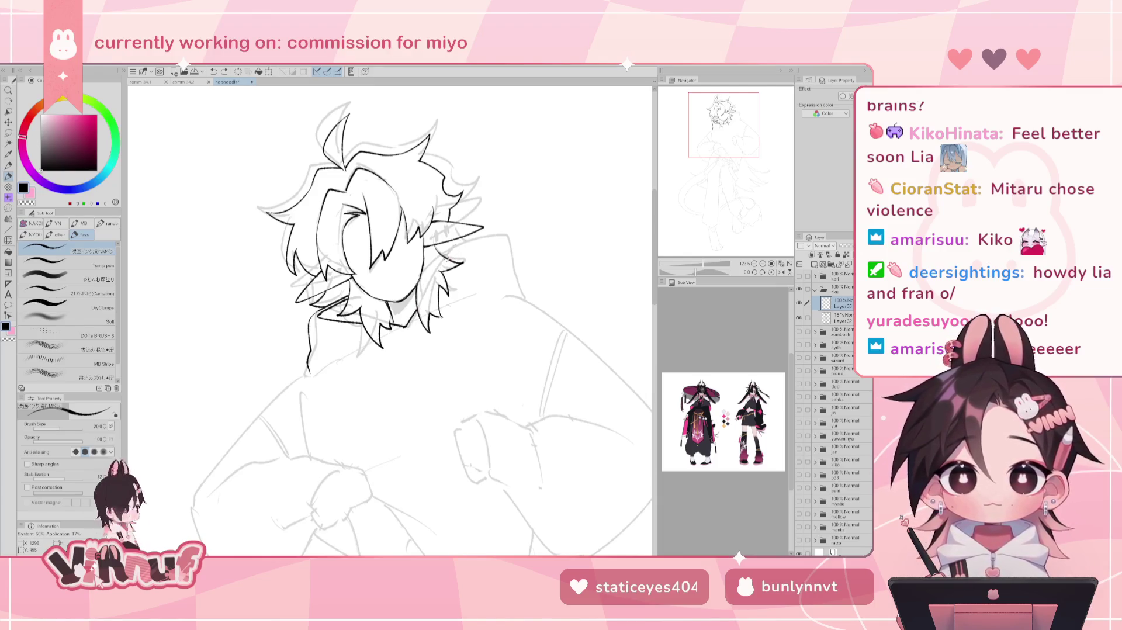
- Extend the ear's outer edge and draw a line from the ear tip down to the shoulder
left_click_drag(450, 251, 498, 231)
key("ctrl+z")
left_click_drag(446, 257, 506, 237)
left_click_drag(506, 239, 526, 296)
key("ctrl+z")
left_click_drag(505, 238, 531, 299)
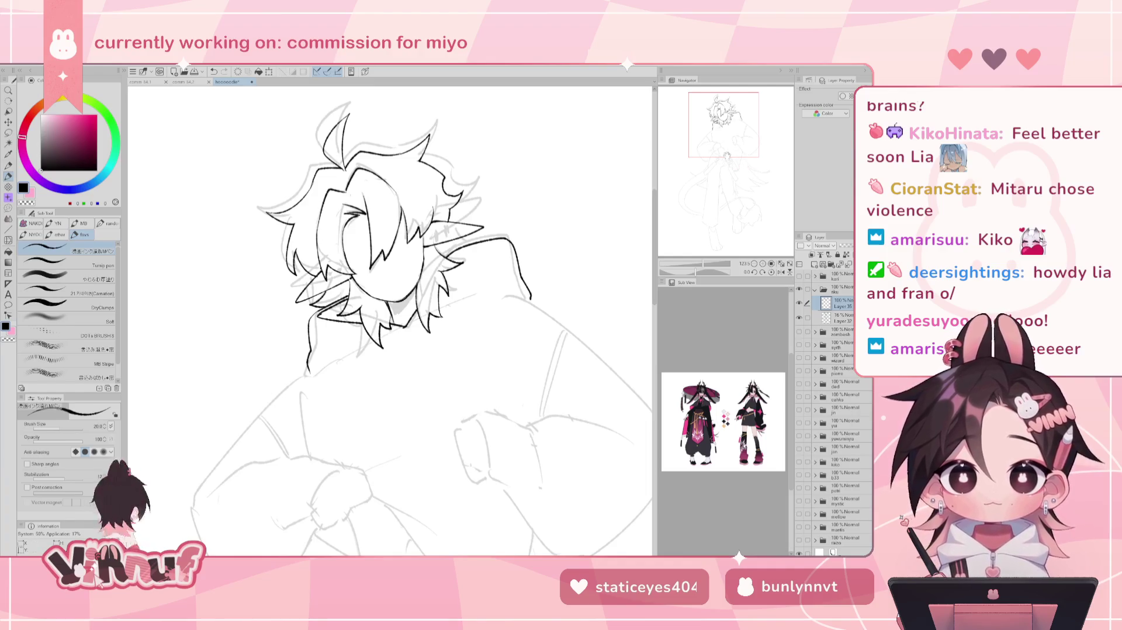
- Tilt the canvas and ink a line from the hair down along the hoodie
left_click(730, 134)
left_click_drag(730, 135, 737, 136)
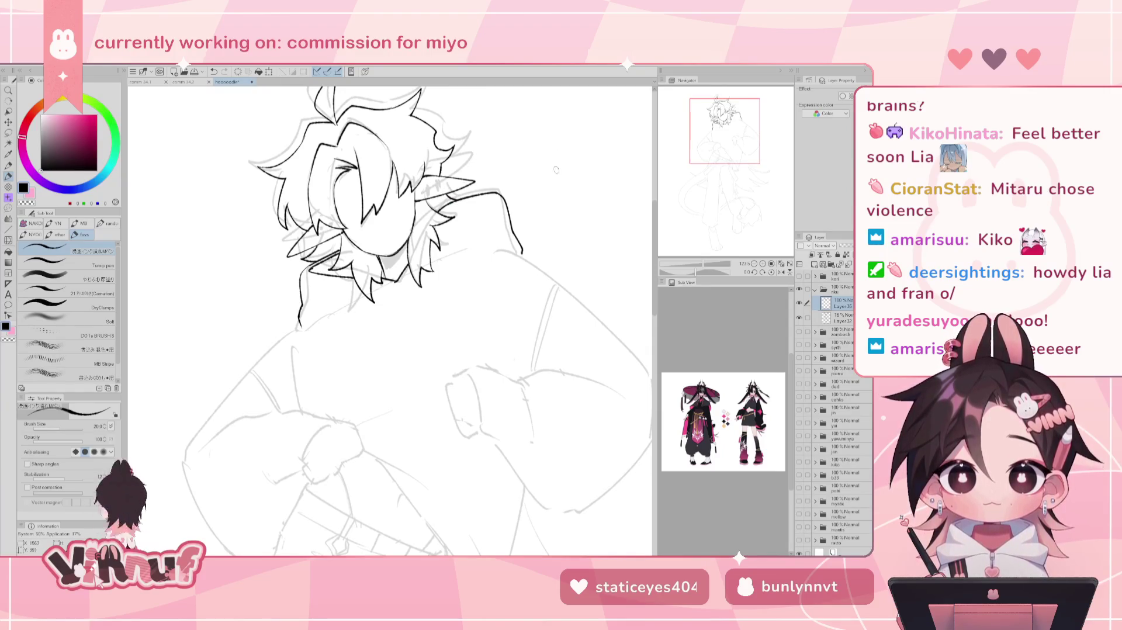
left_click_drag(722, 143, 717, 151)
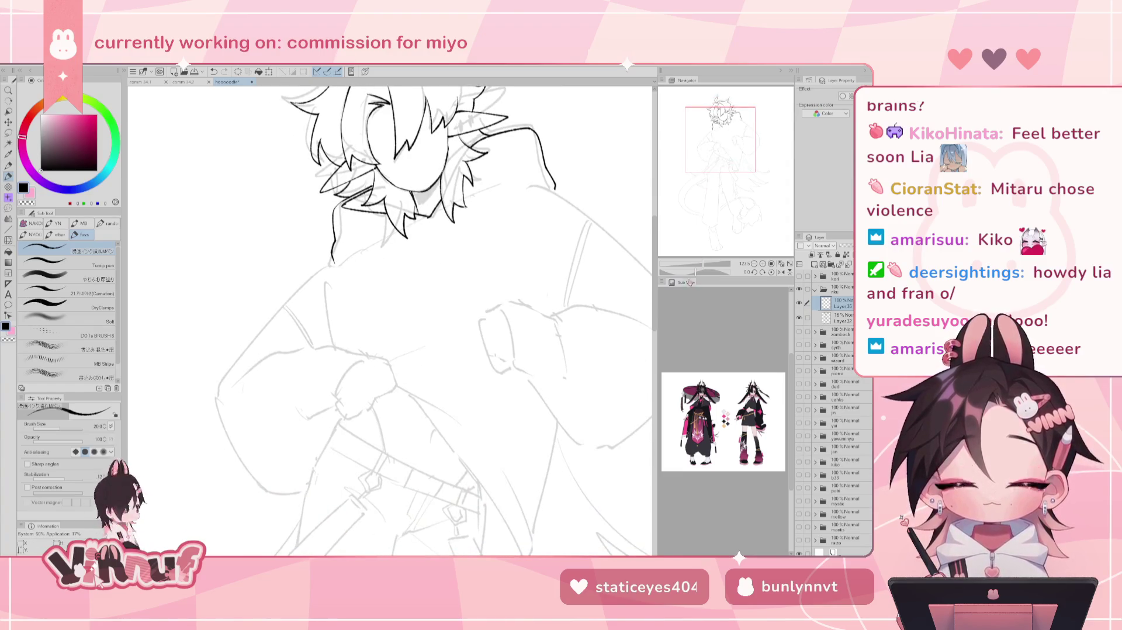
left_click_drag(691, 278, 688, 227)
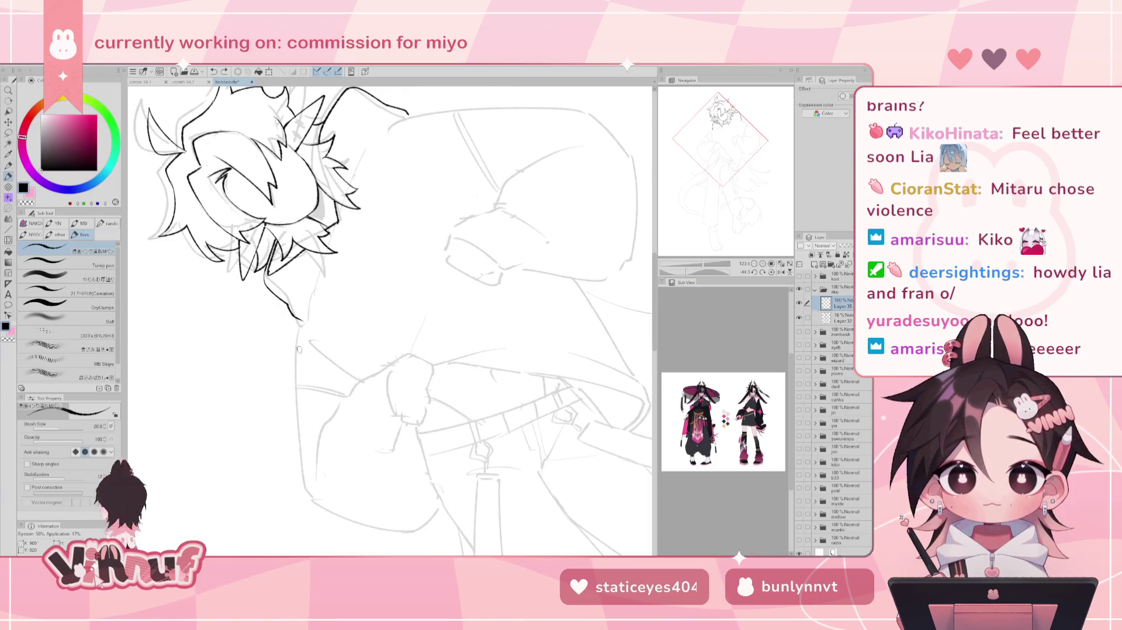
left_click_drag(300, 321, 295, 368)
key("ctrl+z")
left_click_drag(299, 320, 297, 405)
- Extend the line below the hair further down the figure's left side
left_click_drag(299, 320, 306, 490)
key("ctrl+z")
key("ctrl+z")
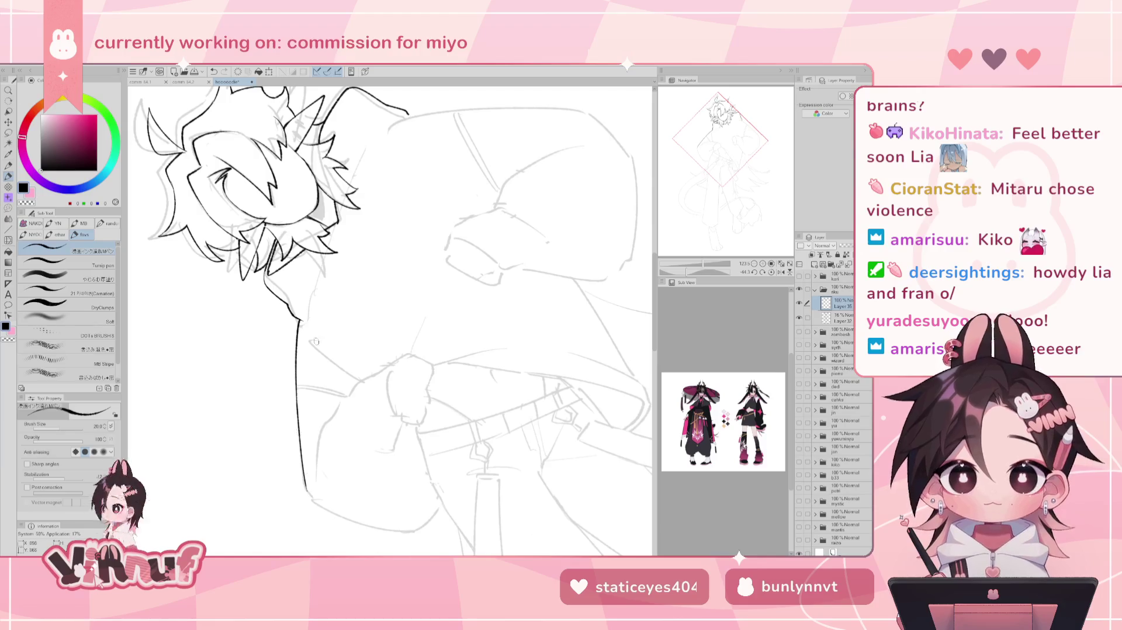
key("e")
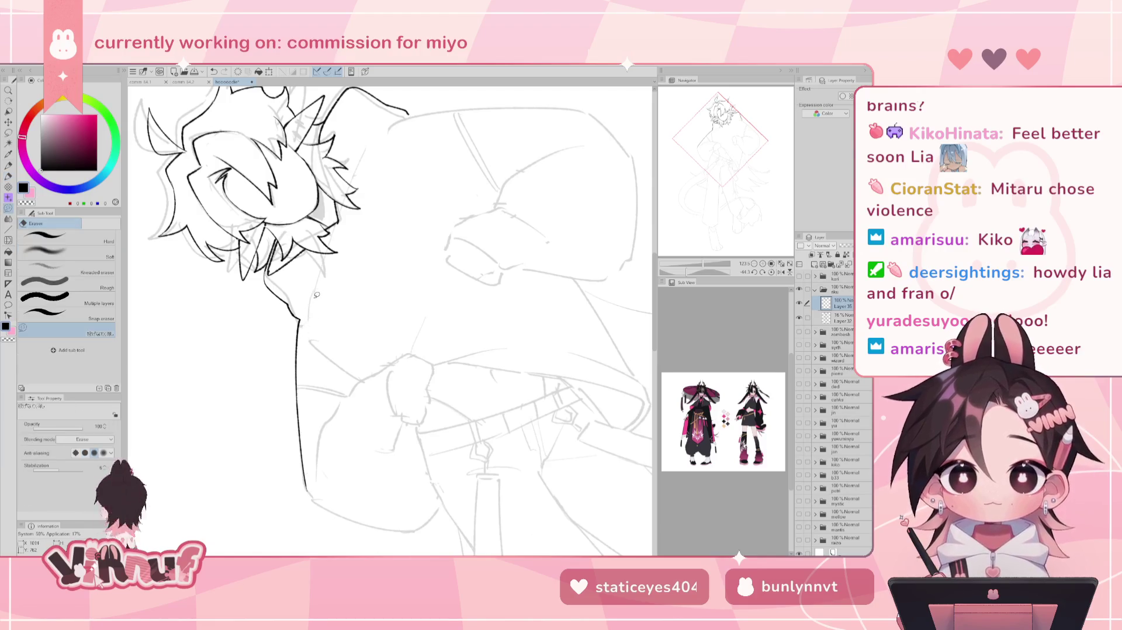
key("p")
key("ctrl+z")
left_click_drag(320, 258, 299, 320)
key("ctrl+z")
key("ctrl+z")
key("ctrl+z")
key("ctrl+z")
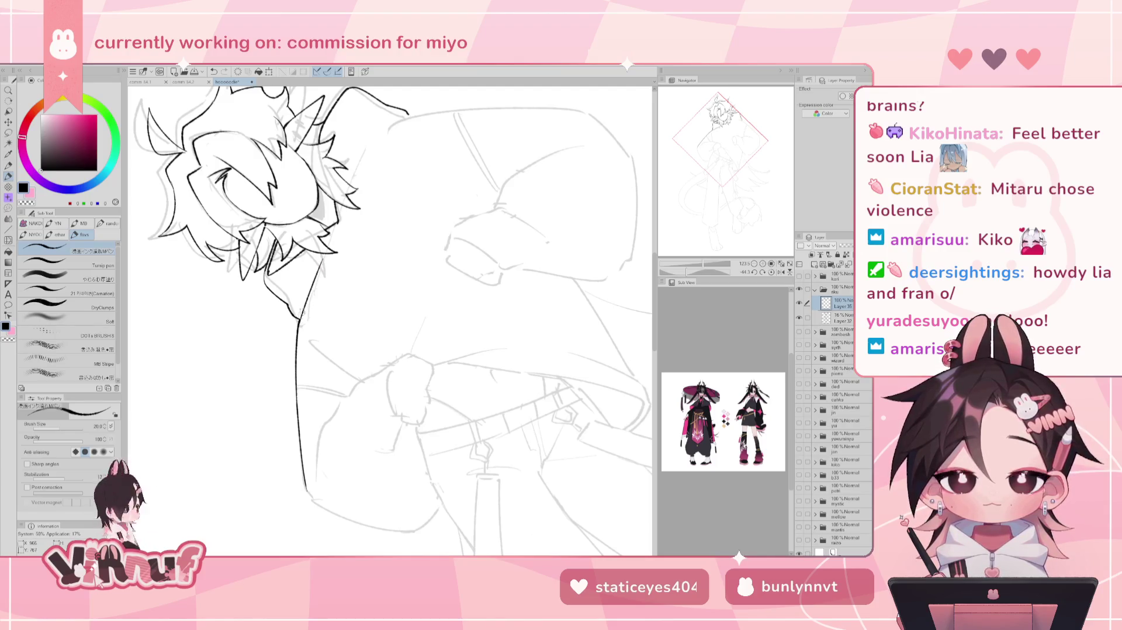
- Reset the canvas rotation and ink a longer hair strand beside the jaw
left_click(772, 272)
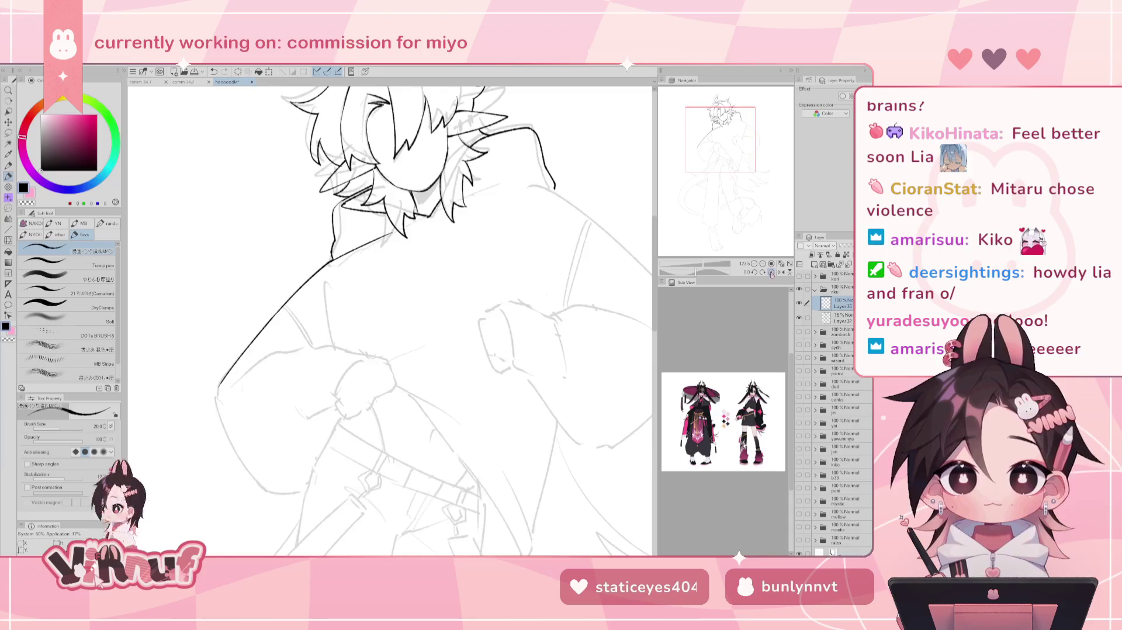
left_click_drag(600, 321, 445, 425)
mouse_move(435, 277)
left_mouse_down()
mouse_move(377, 299)
mouse_move(383, 290)
left_mouse_up()
key("ctrl+z")
key("ctrl+z")
key("ctrl+z")
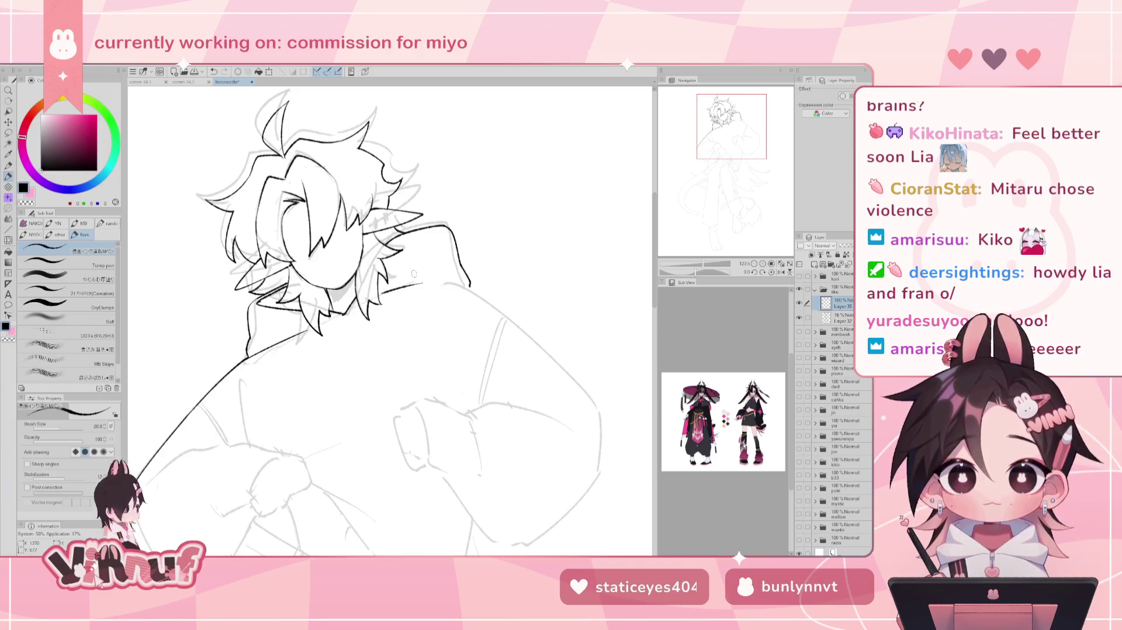
key("ctrl+z")
left_click_drag(430, 282, 383, 291)
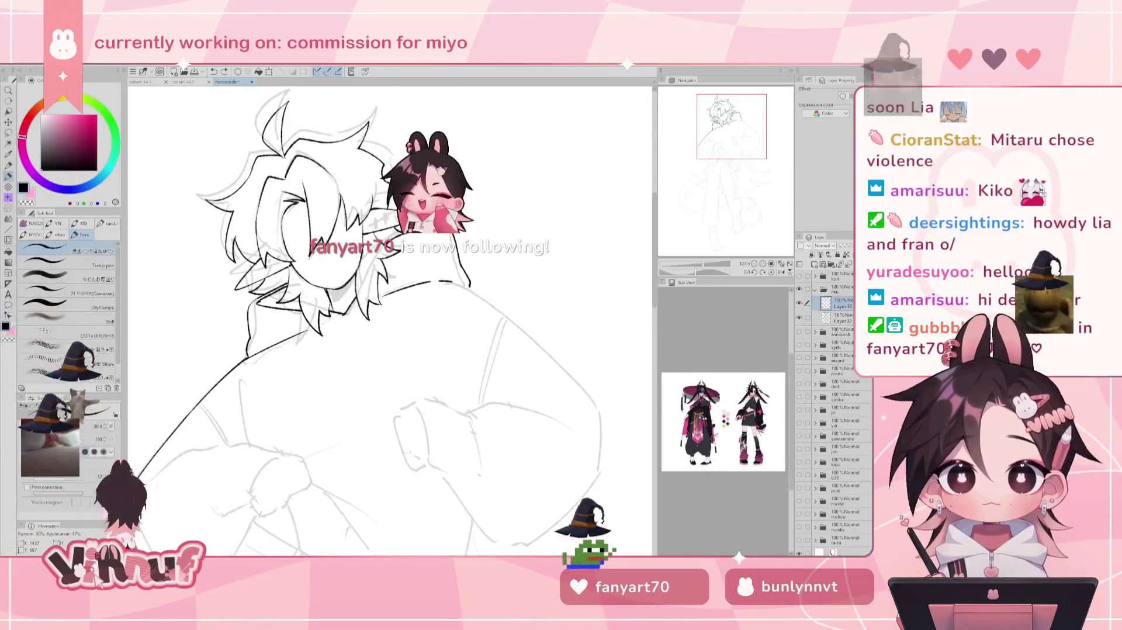
key("minus")
key("minus")
key("minus")
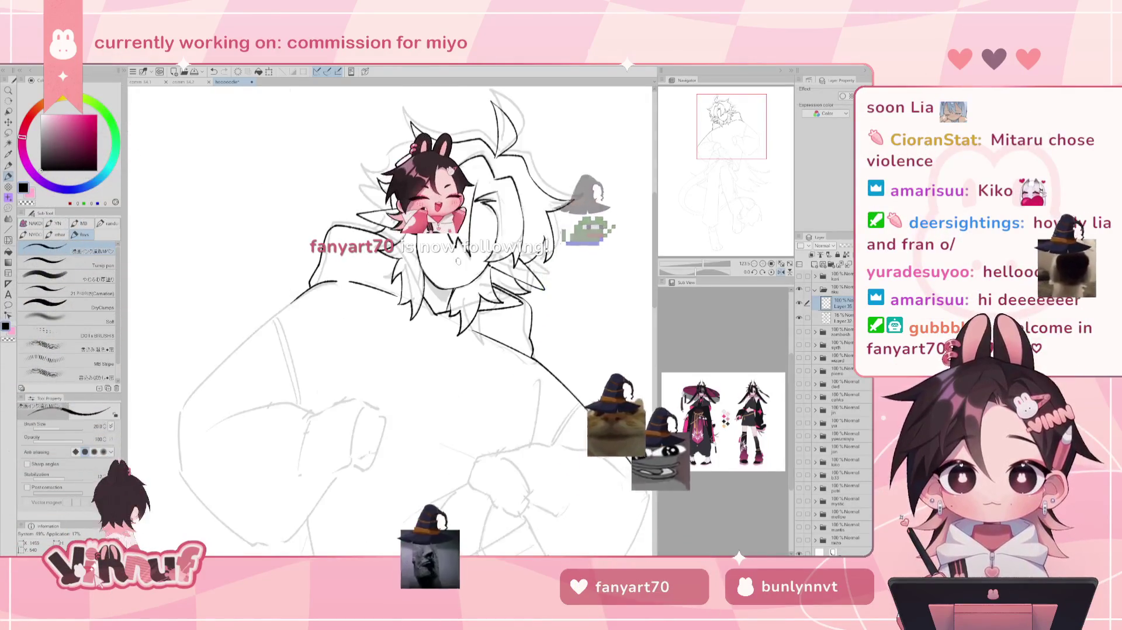
key("minus")
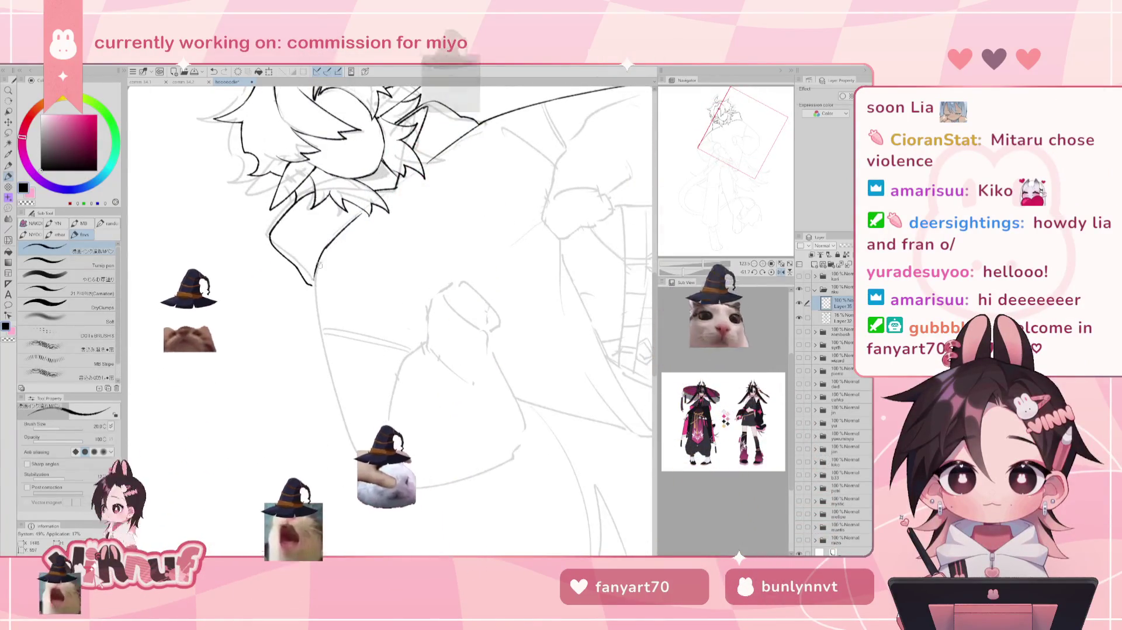
- Redraw the hair strand shorter and join its end to a line running down from it
left_click_drag(360, 216, 326, 247)
left_click_drag(315, 285, 326, 248)
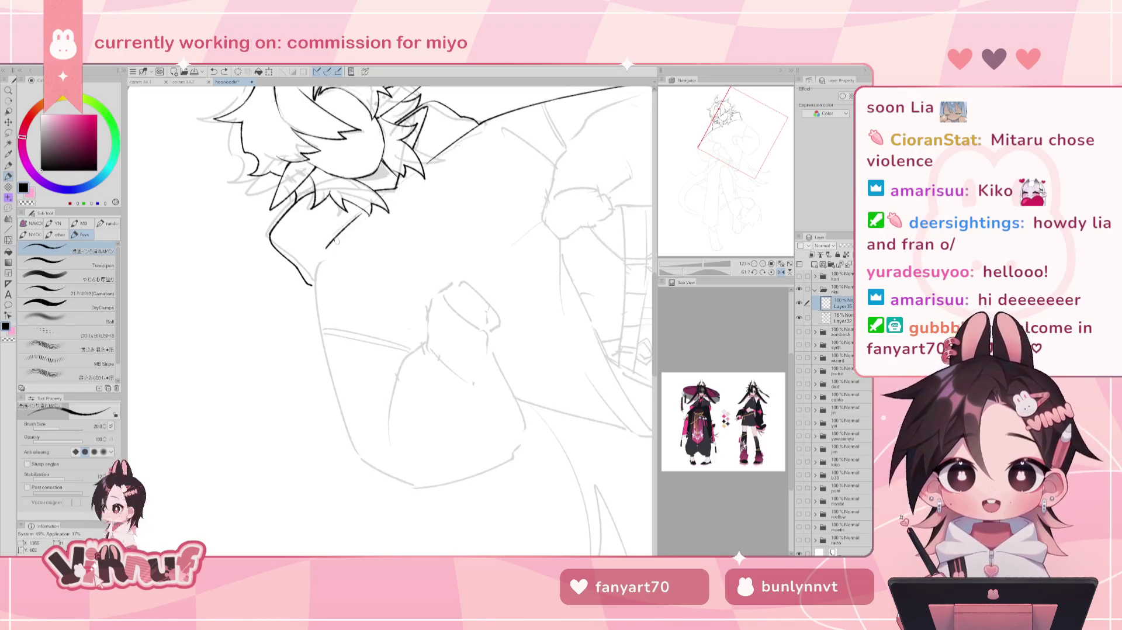
mouse_move(316, 273)
left_mouse_down()
mouse_move(325, 255)
mouse_move(315, 286)
left_mouse_up()
key("ctrl+z")
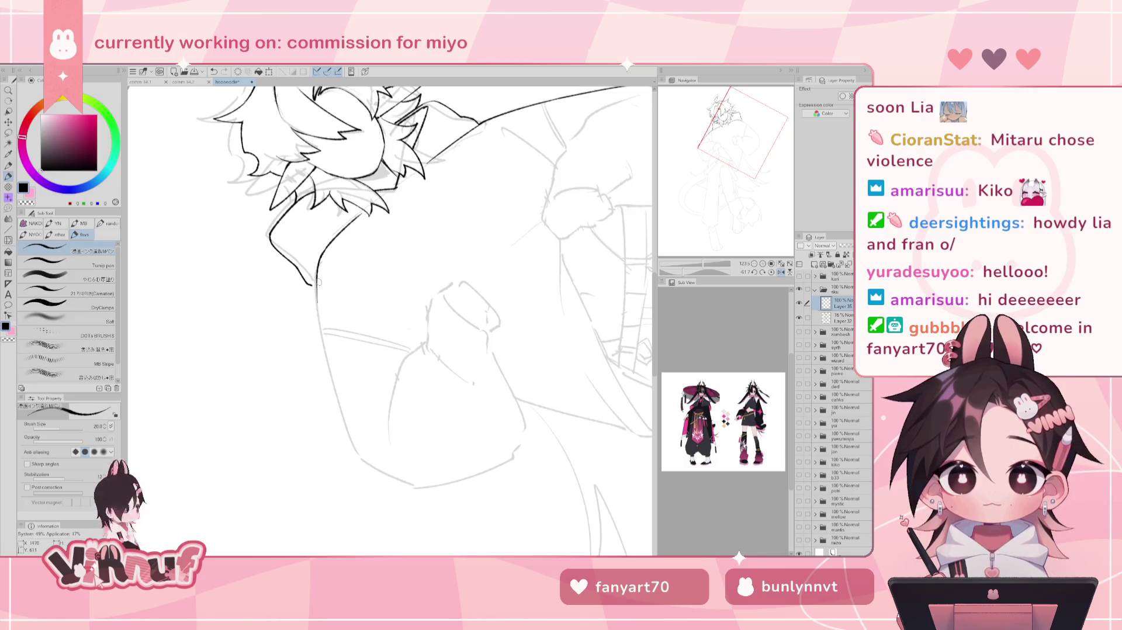
key("e")
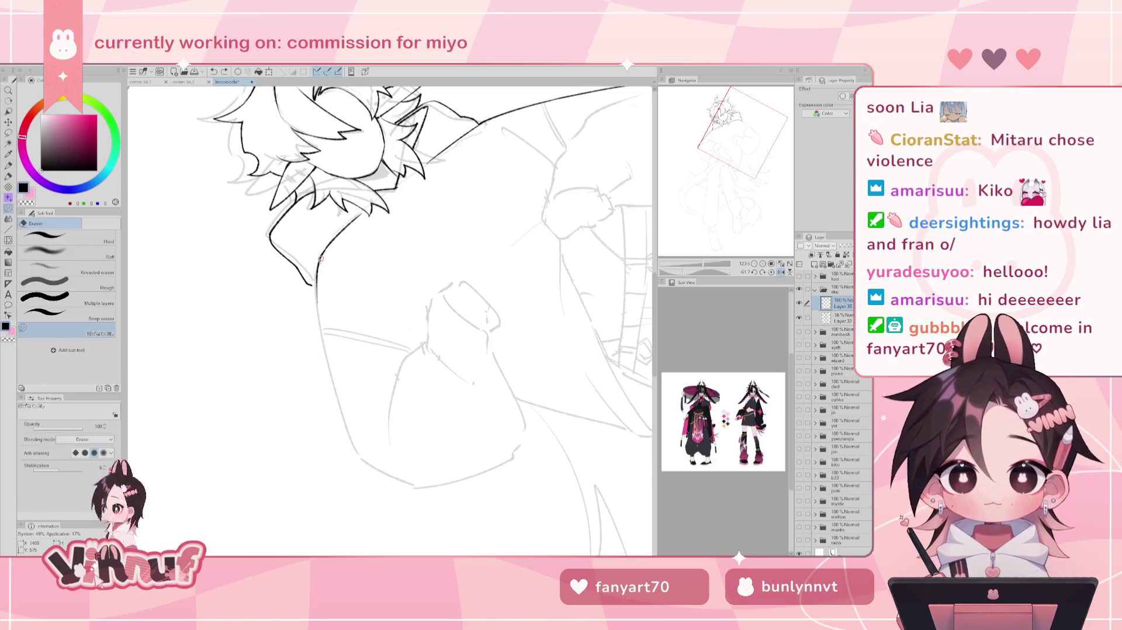
key("p")
key("ctrl+z")
- Carry the hair line down over the shoulder in one long stroke, retrying until it sits right
left_click_drag(316, 273, 333, 391)
key("ctrl+z")
key("ctrl+z")
key("ctrl+z")
left_click_drag(316, 295, 335, 390)
key("ctrl+z")
left_click_drag(316, 295, 350, 453)
key("ctrl+z")
left_click_drag(336, 390, 353, 450)
key("ctrl+z")
key("ctrl+z")
key("ctrl+z")
left_click_drag(336, 390, 353, 451)
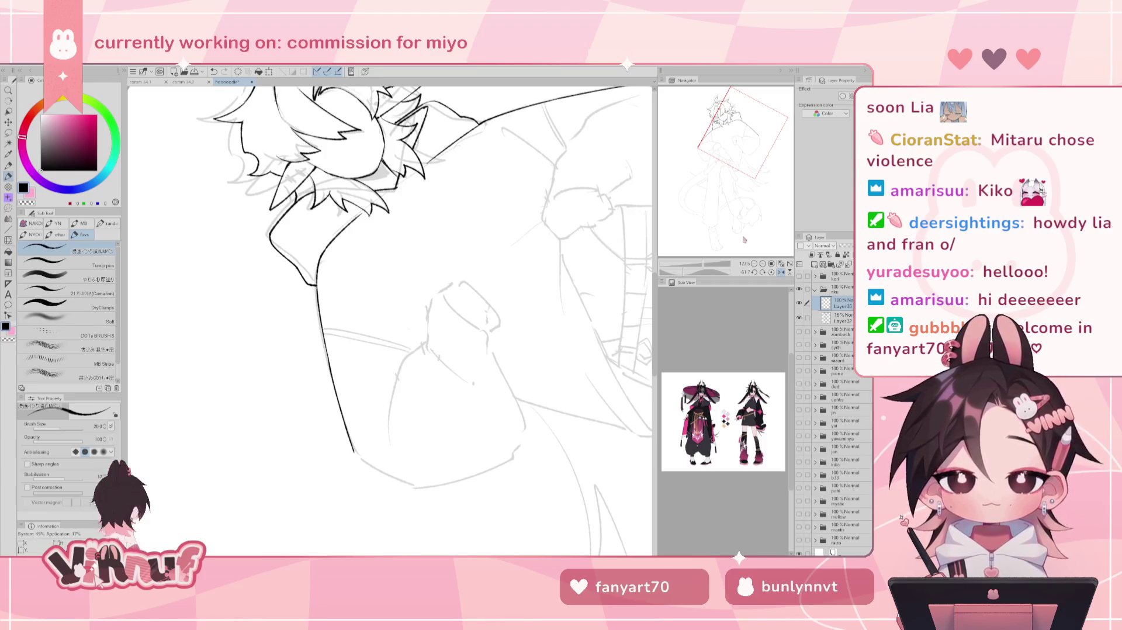
- On a mirrored view, extend the shoulder outline and continue the big sleeve curve down and right
left_click(771, 273)
left_click_drag(631, 328, 380, 316)
mouse_move(488, 366)
left_mouse_down()
mouse_move(465, 314)
mouse_move(526, 327)
left_mouse_up()
key("h")
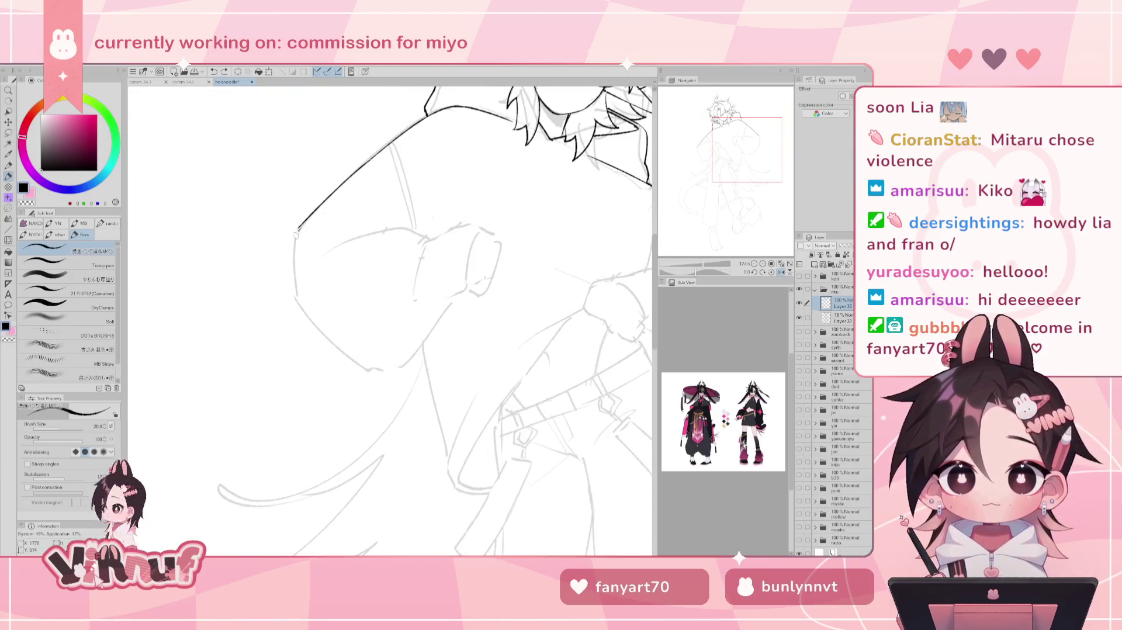
key("ctrl+z")
mouse_move(299, 229)
left_mouse_down()
mouse_move(296, 304)
mouse_move(349, 368)
left_mouse_up()
key("ctrl+z")
left_click_drag(295, 299, 367, 367)
key("ctrl+z")
key("h")
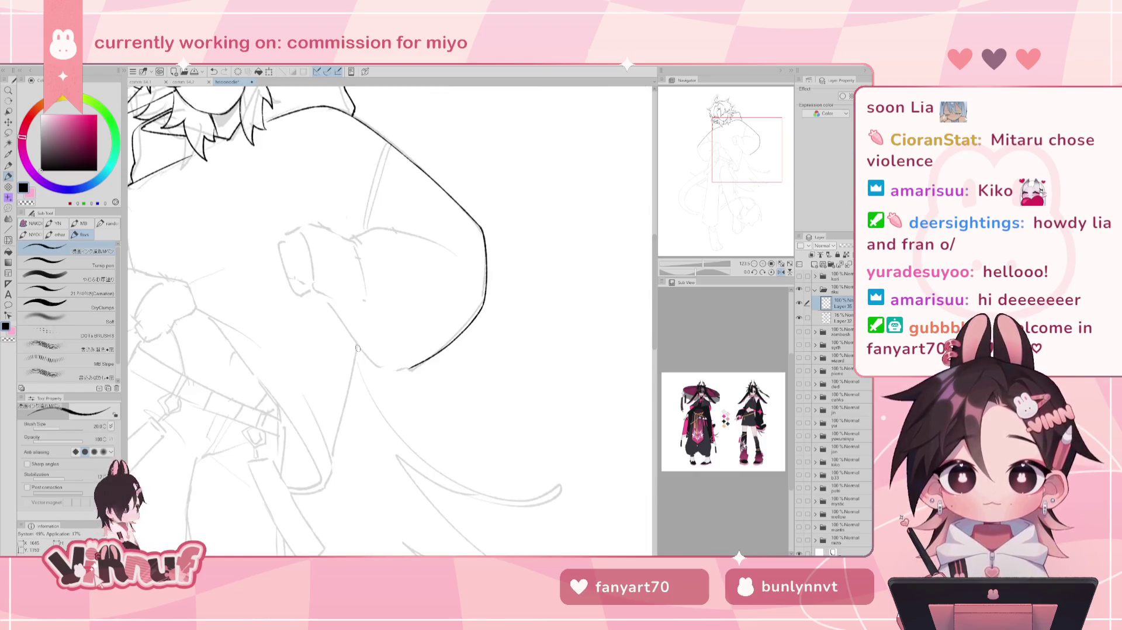
mouse_move(541, 225)
left_mouse_down()
mouse_move(537, 178)
mouse_move(508, 170)
left_mouse_up()
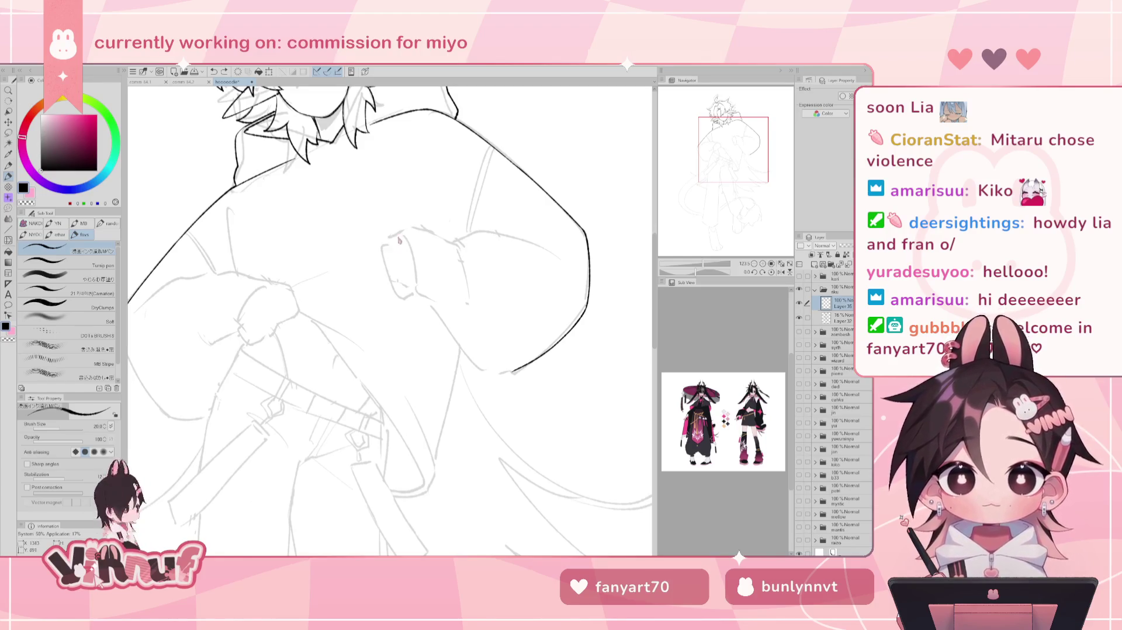
- Ink the cuff opening's top and right side, the hand's side and the cuff's other corner
mouse_move(398, 235)
left_mouse_down()
mouse_move(389, 267)
mouse_move(414, 291)
left_mouse_up()
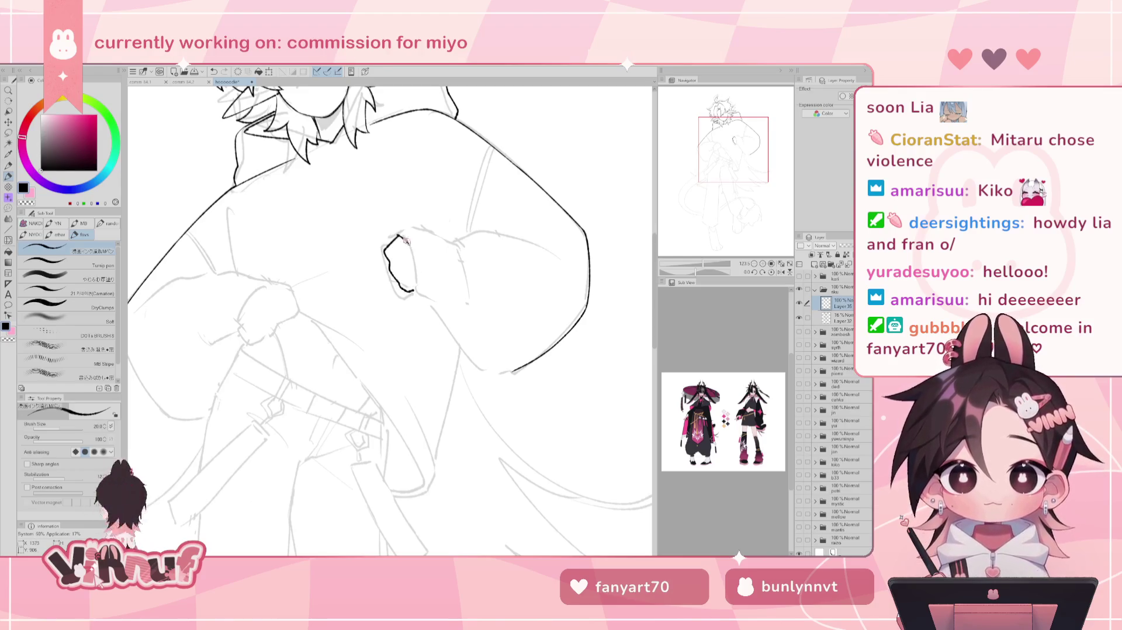
mouse_move(399, 236)
left_mouse_down()
mouse_move(413, 290)
mouse_move(436, 305)
left_mouse_up()
key("ctrl+z")
key("ctrl+z")
key("ctrl+z")
key("ctrl+z")
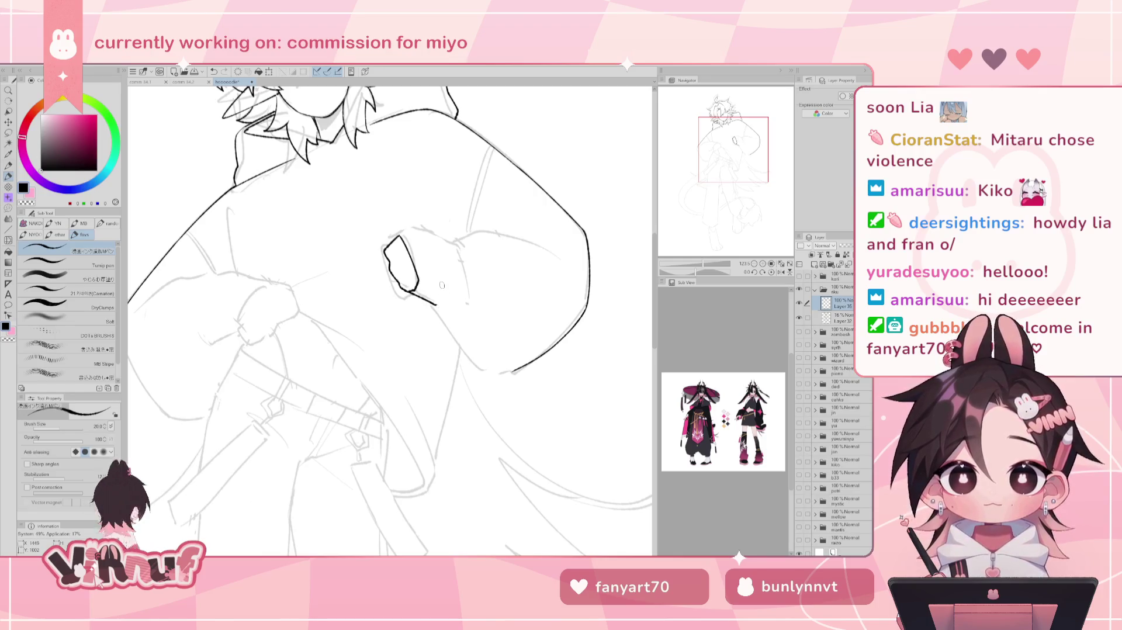
key("h")
left_click_drag(696, 273, 683, 272)
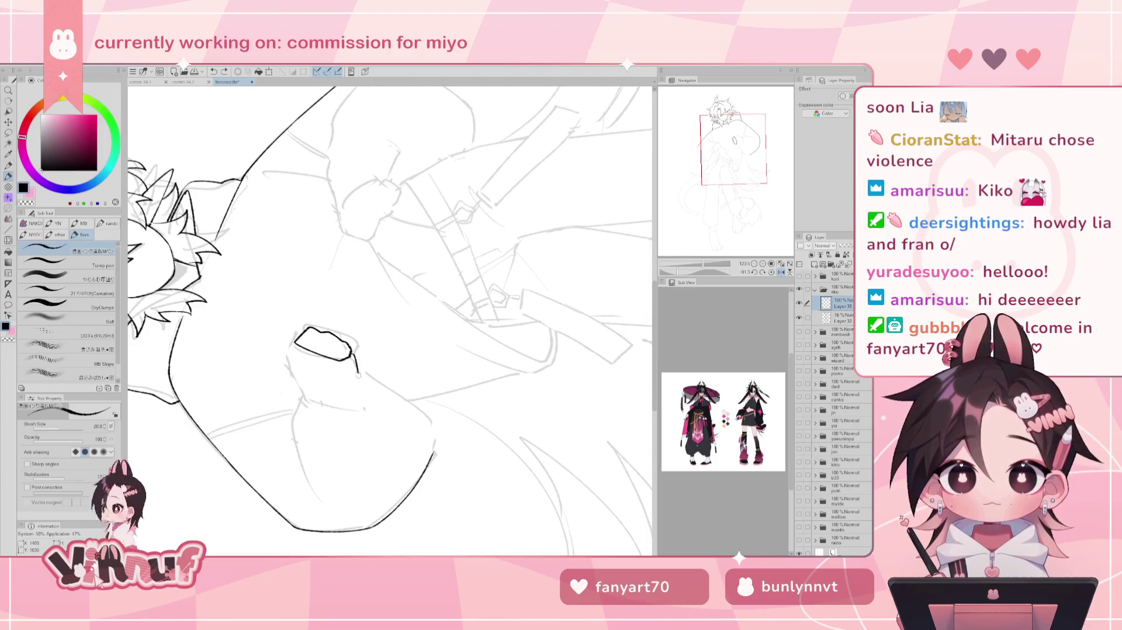
left_click_drag(351, 351, 375, 378)
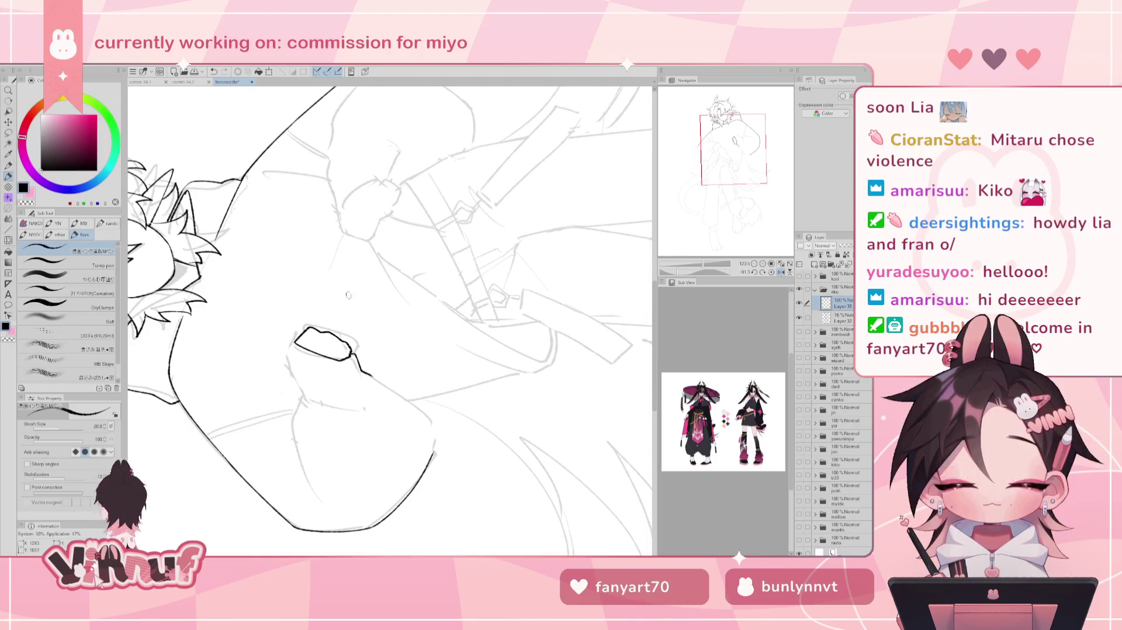
left_click_drag(295, 334, 289, 354)
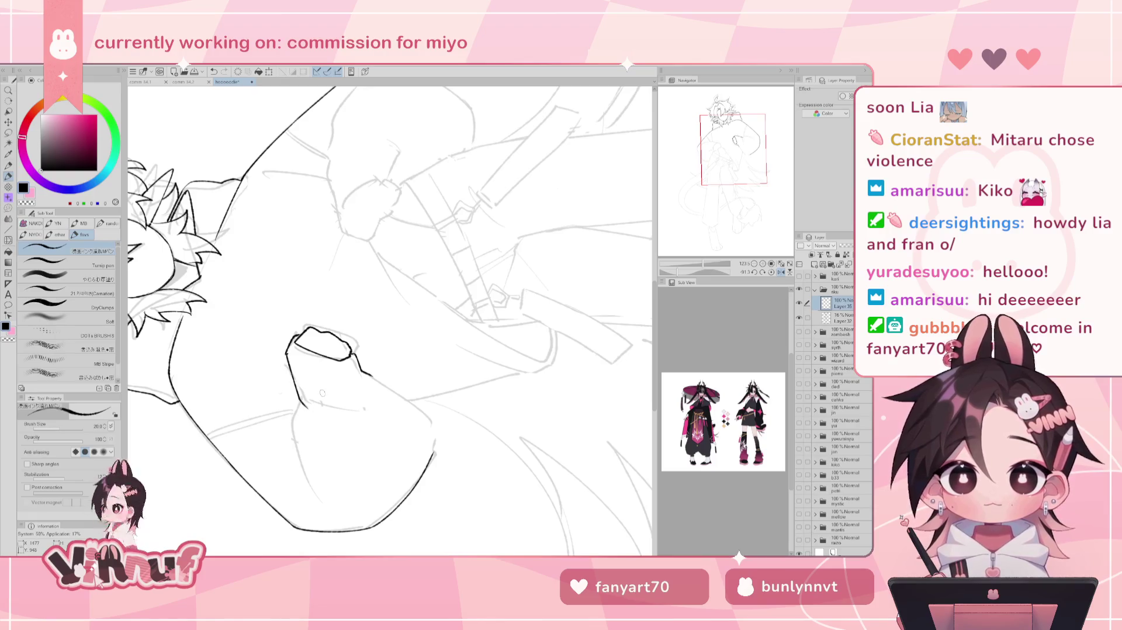
- With the view upright, ink the short knuckle stroke on the hand below the cuff
left_click(771, 272)
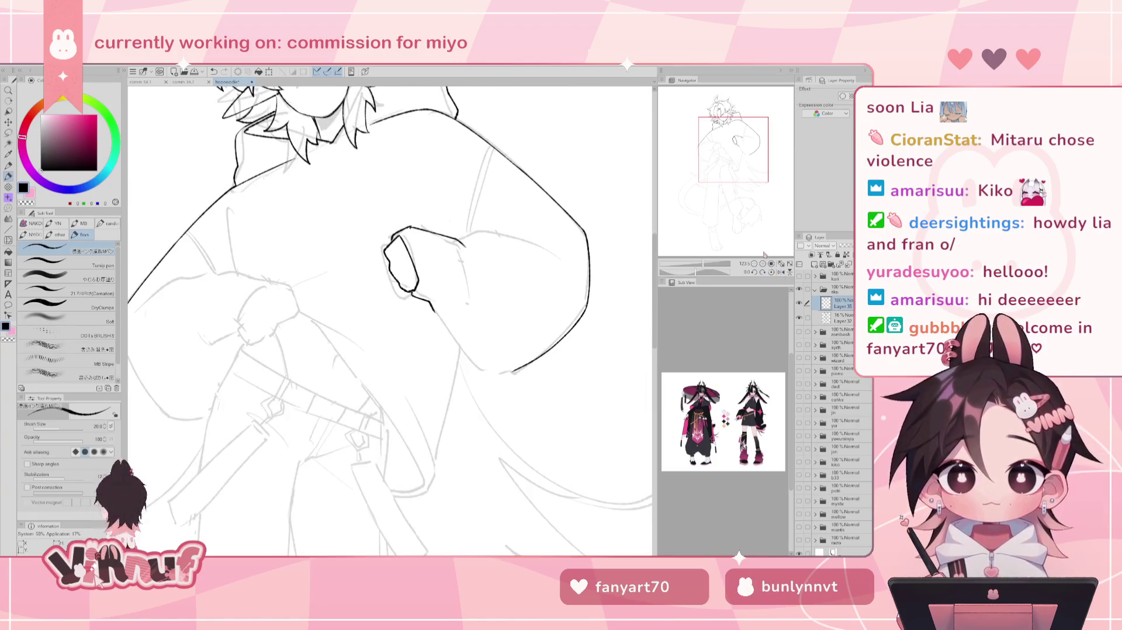
left_click_drag(426, 286, 434, 310)
key("ctrl+z")
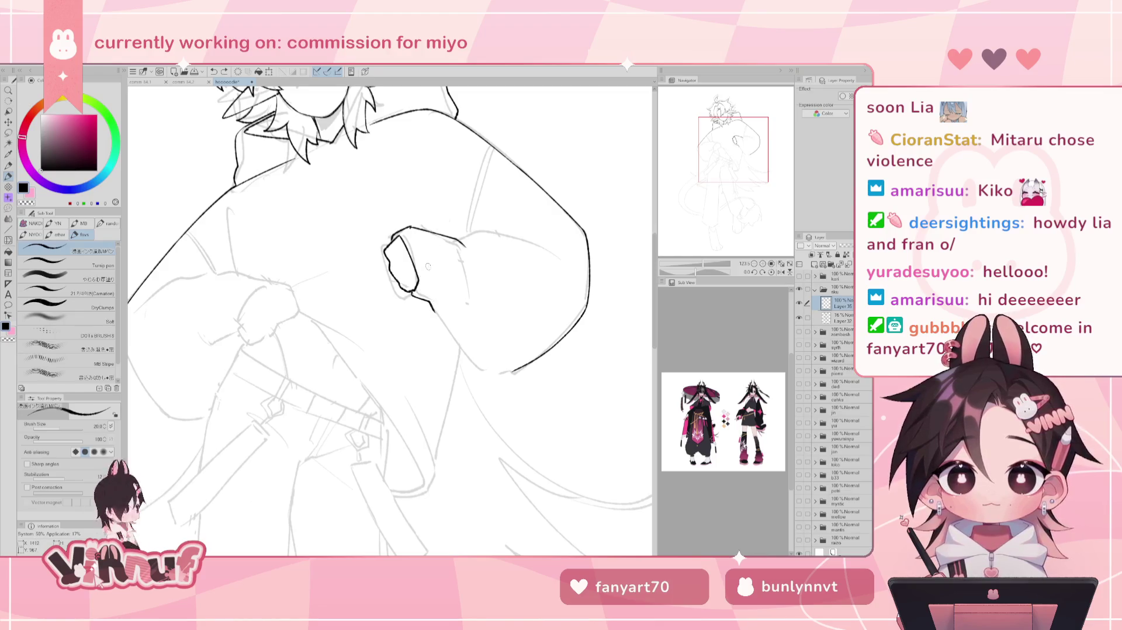
left_click_drag(433, 310, 443, 313)
- On a mirrored, rotated view, ink a longer stroke below the sleeve line
key("h")
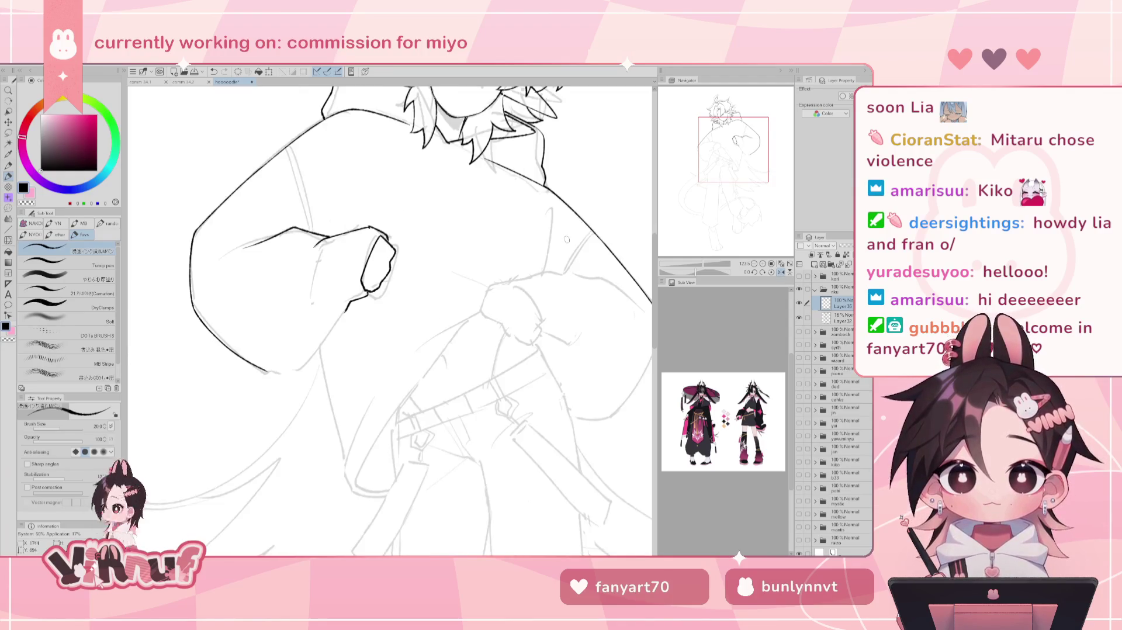
left_click_drag(566, 239, 348, 435)
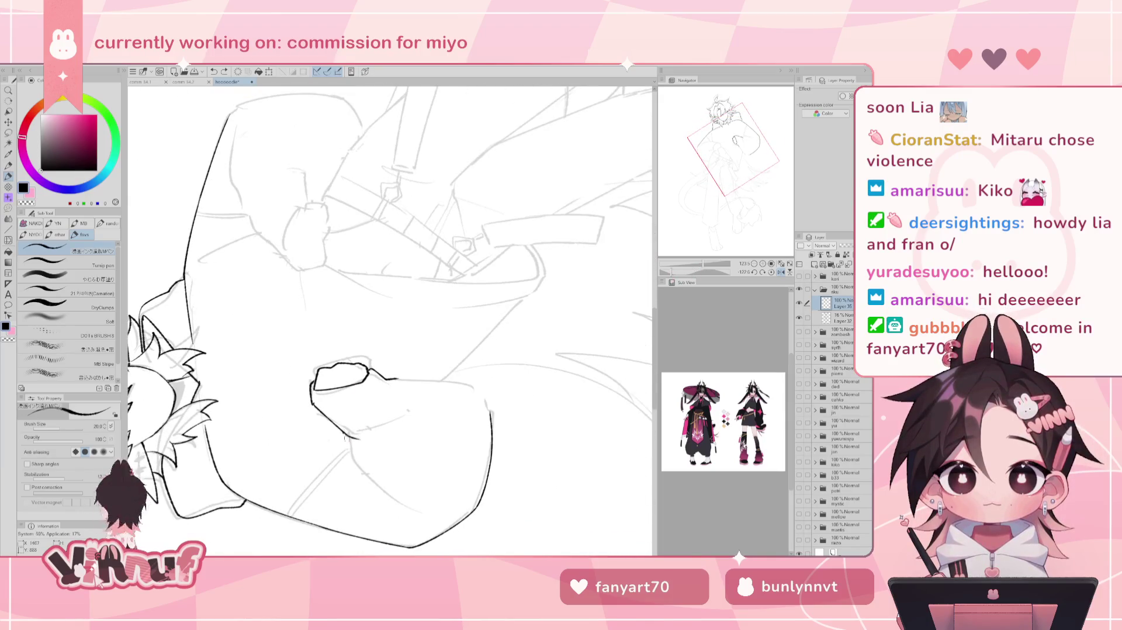
mouse_move(345, 435)
left_mouse_down()
mouse_move(397, 504)
mouse_move(356, 460)
mouse_move(358, 470)
mouse_move(398, 504)
left_mouse_up()
key("ctrl+z")
key("ctrl+z")
key("ctrl+z")
key("ctrl+z")
key("ctrl+z")
key("ctrl+z")
mouse_move(345, 432)
left_mouse_down()
mouse_move(358, 467)
mouse_move(395, 496)
left_mouse_up()
key("ctrl+z")
left_click_drag(345, 432, 410, 514)
key("ctrl+z")
key("ctrl+z")
key("ctrl+z")
left_click(771, 272)
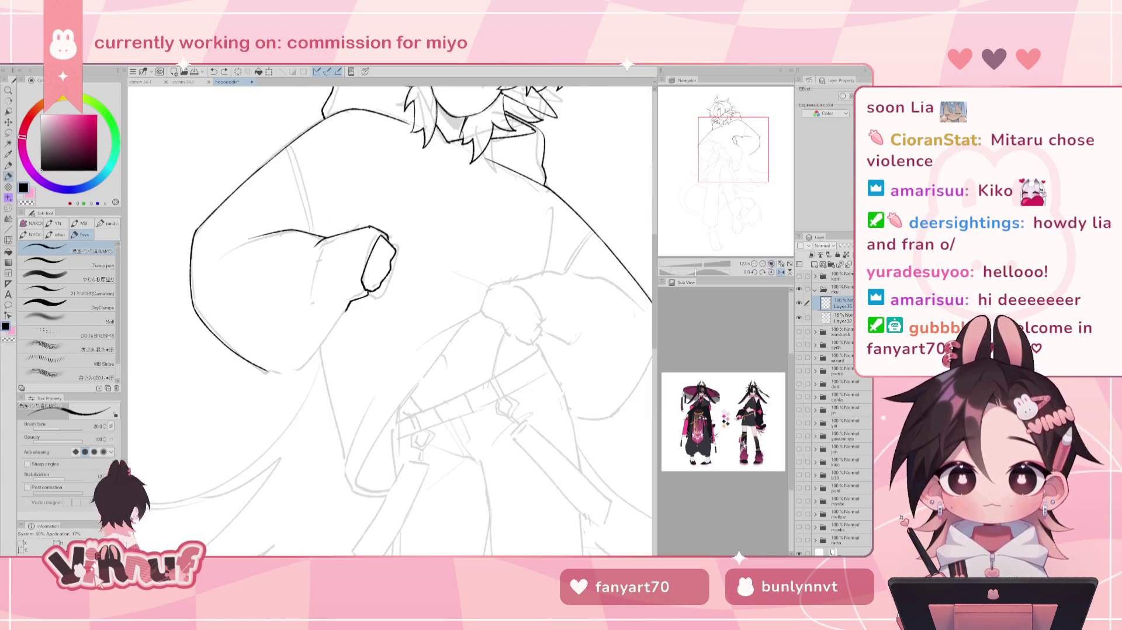
left_click_drag(697, 272, 678, 272)
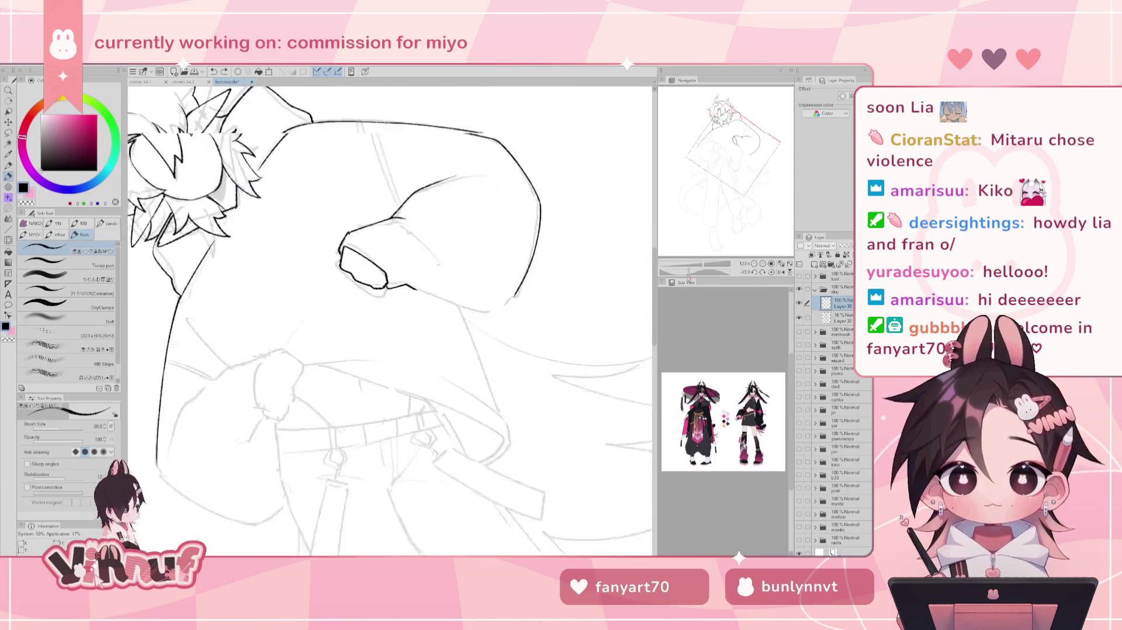
key("e")
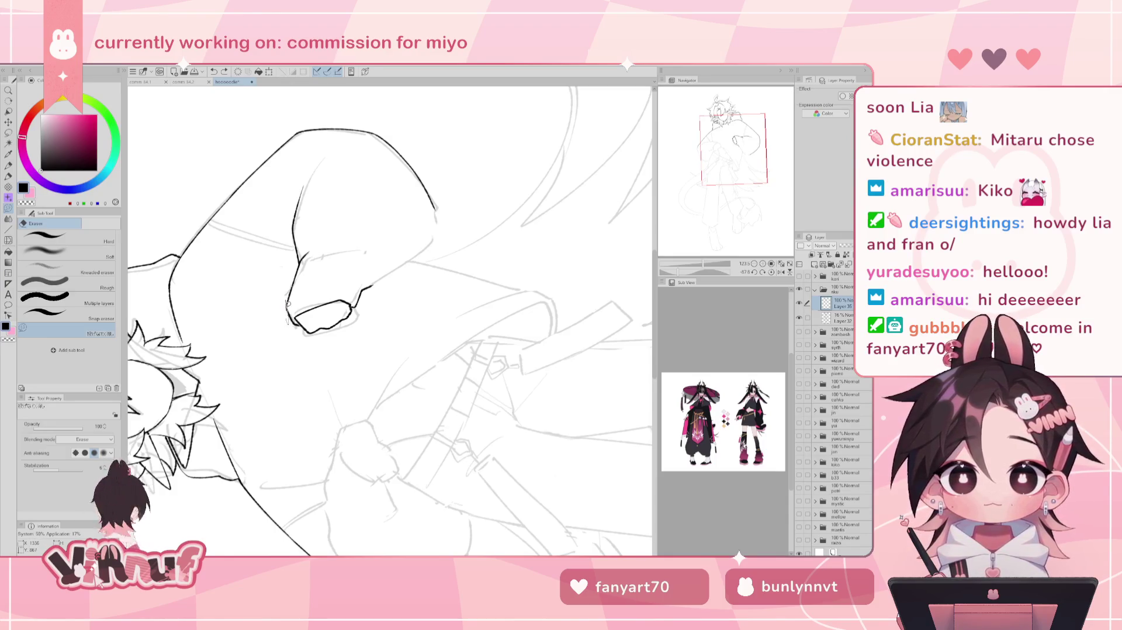
- Erase the stray dark stroke along the sleeve on a rotated view
key("p")
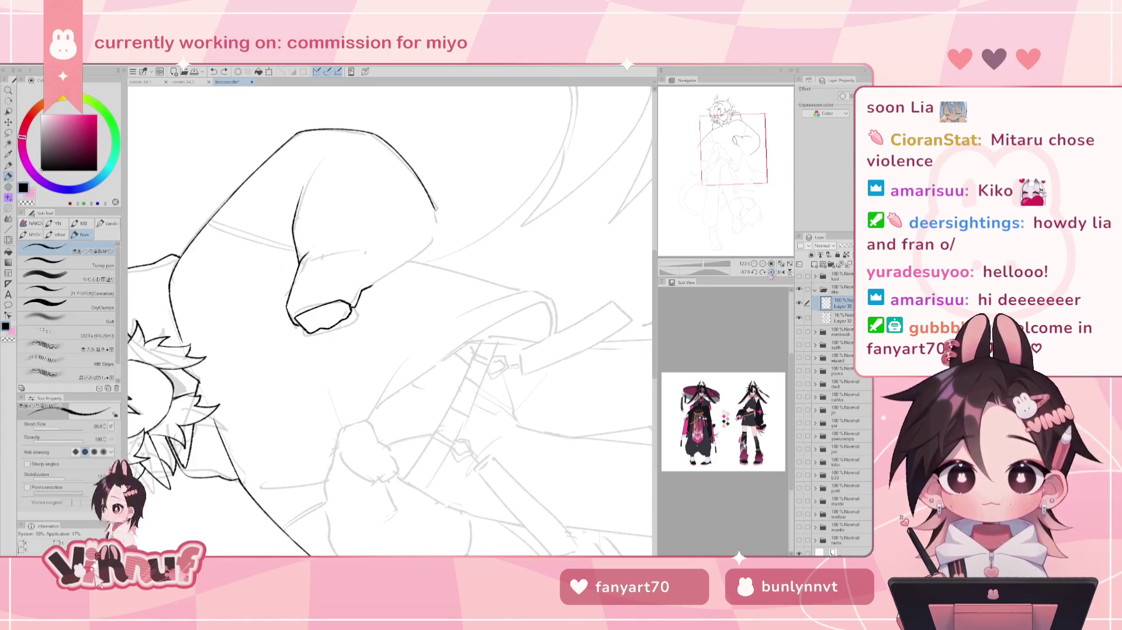
left_click(771, 272)
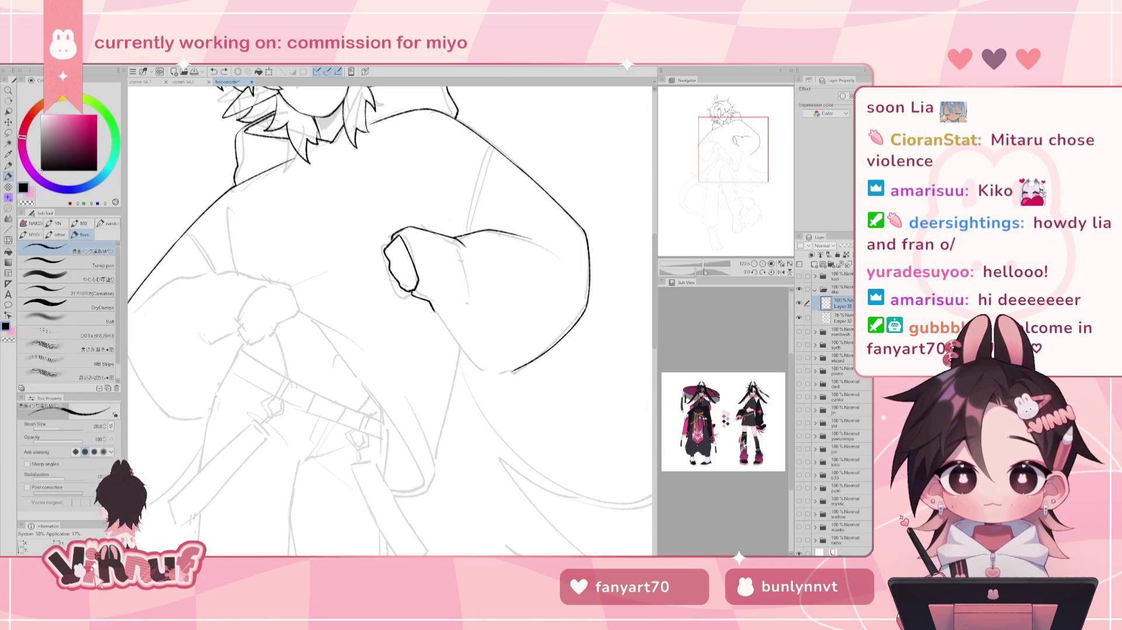
left_click_drag(703, 270, 679, 272)
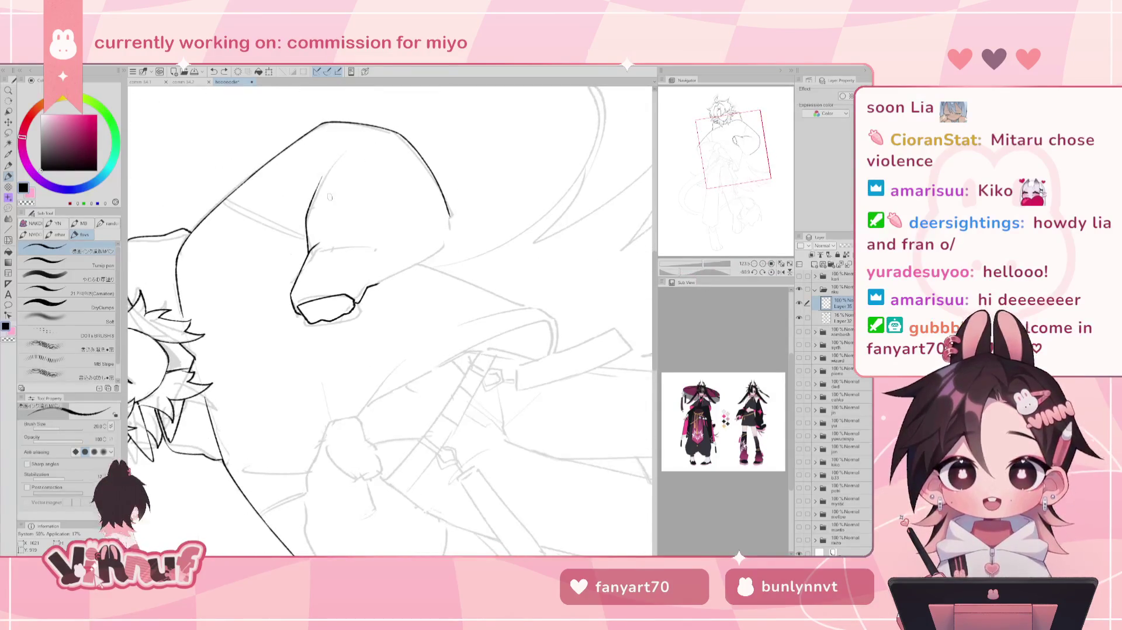
key("e")
mouse_move(290, 289)
left_mouse_down()
mouse_move(334, 153)
mouse_move(314, 207)
left_mouse_up()
key("p")
key("ctrl+z")
- Redraw the sleeve outline from its top down to its lower end, retrying several strokes
left_click_drag(342, 155, 303, 235)
key("ctrl+z")
key("ctrl+z")
mouse_move(337, 159)
left_mouse_down()
mouse_move(300, 236)
mouse_move(310, 263)
mouse_move(304, 256)
mouse_move(300, 275)
left_mouse_up()
key("e")
key("p")
key("ctrl+z")
key("ctrl+z")
left_click_drag(305, 227, 293, 288)
key("ctrl+z")
key("ctrl+z")
key("ctrl+z")
left_click_drag(309, 233, 291, 295)
key("ctrl+z")
key("ctrl+z")
key("ctrl+z")
key("ctrl+z")
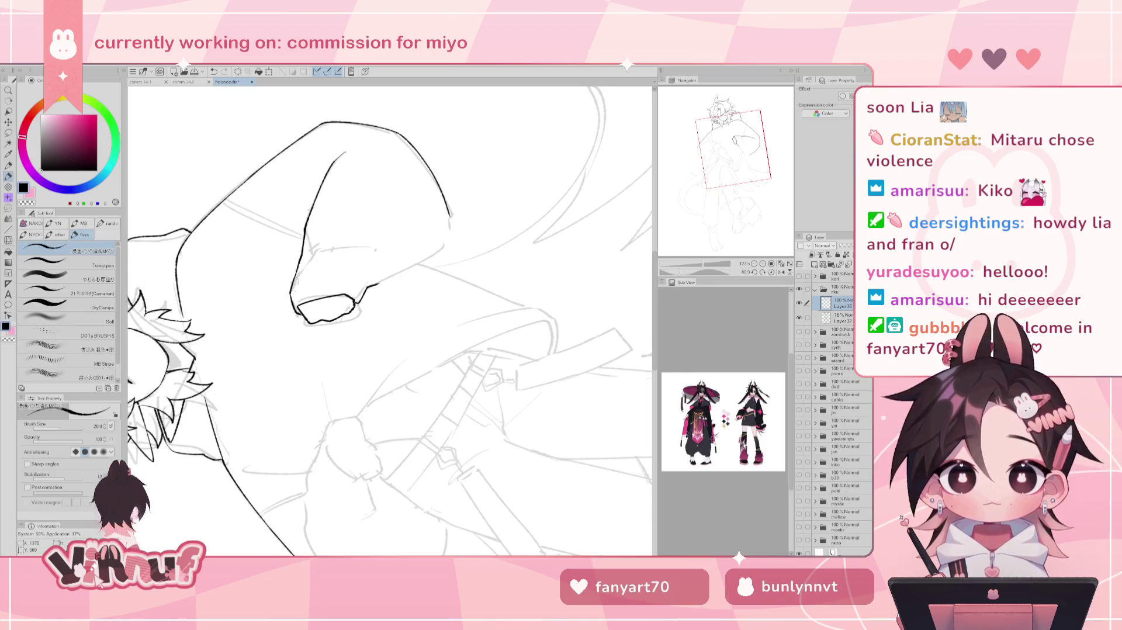
- Return the canvas to 0° rotation and undo a test stroke on the arm
left_click(772, 272)
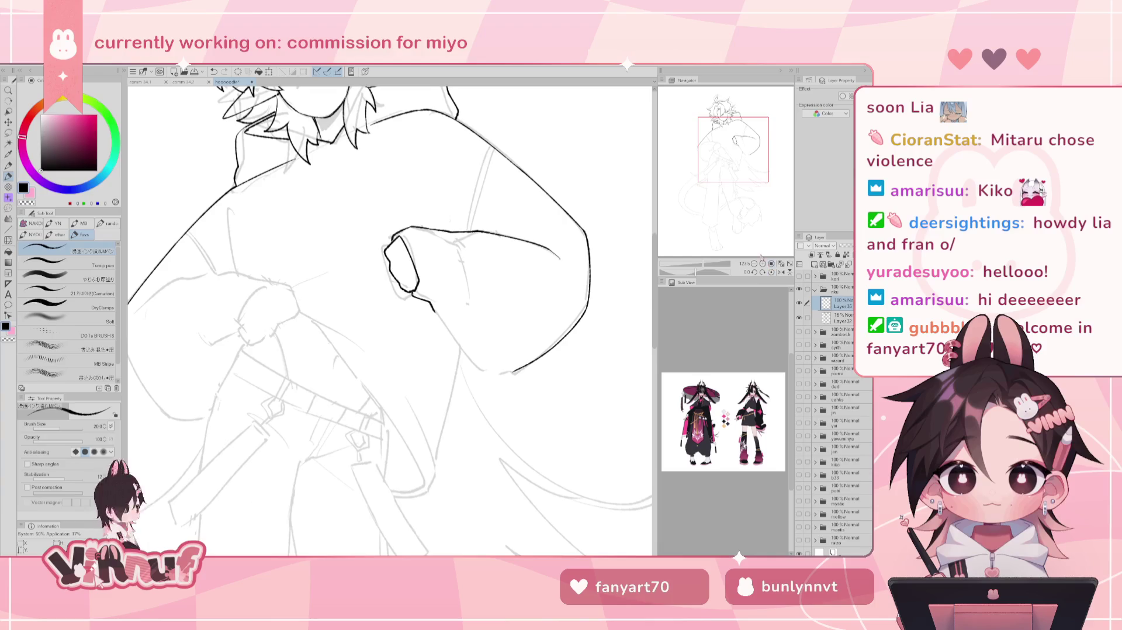
left_click_drag(429, 297, 450, 314)
key("ctrl+z")
key("ctrl+z")
left_click_drag(403, 262, 333, 298)
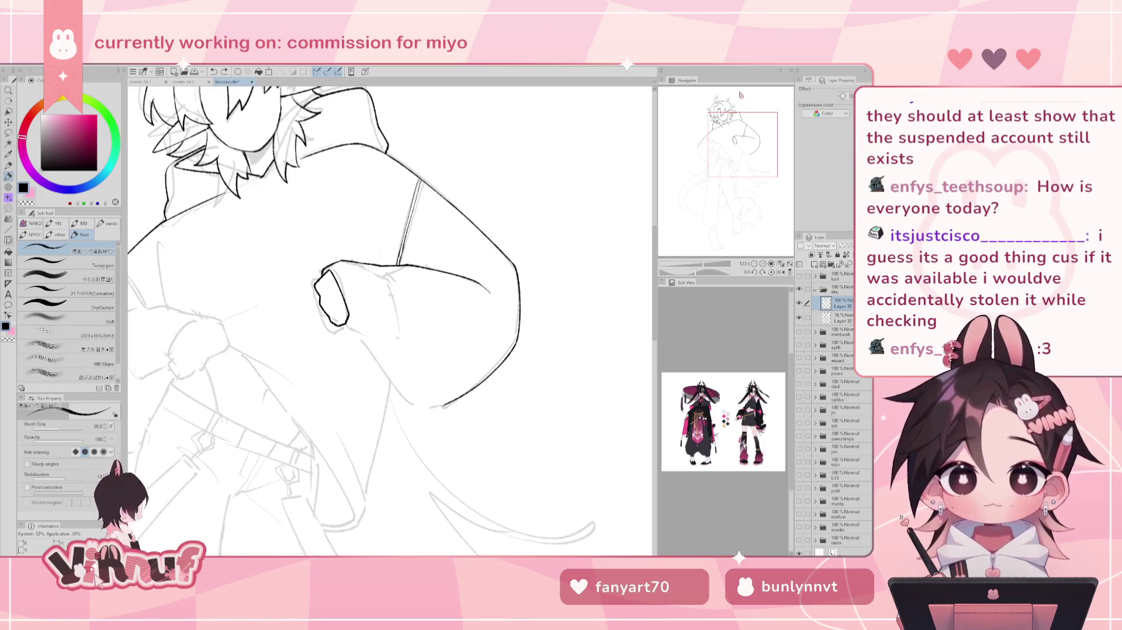
- Pan the view down to the lower hoodie and hands
left_click_drag(741, 144, 727, 153)
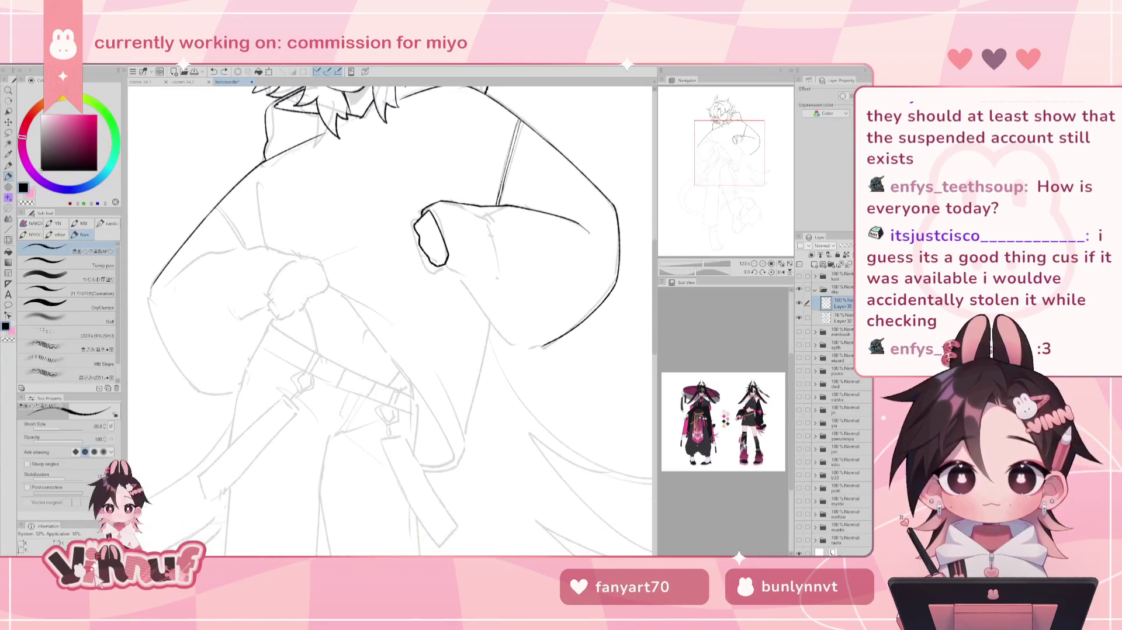
- Ink the underside of the raised hand and the sleeve's bottom curve, checking on a mirrored view
left_click_drag(462, 270, 522, 343)
key("ctrl+z")
key("ctrl+z")
key("ctrl+z")
key("ctrl+z")
key("ctrl+z")
mouse_move(480, 279)
left_mouse_down()
mouse_move(522, 344)
mouse_move(557, 354)
left_mouse_up()
key("h")
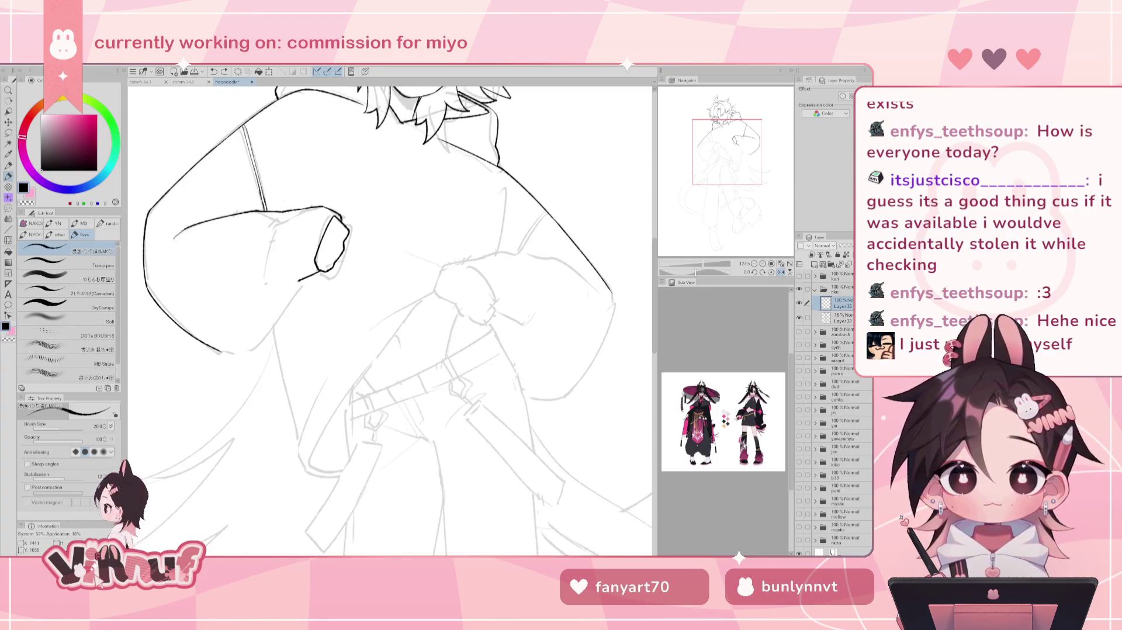
key("ctrl+z")
left_click_drag(208, 349, 260, 343)
left_click_drag(298, 279, 266, 337)
key("ctrl+z")
key("ctrl+z")
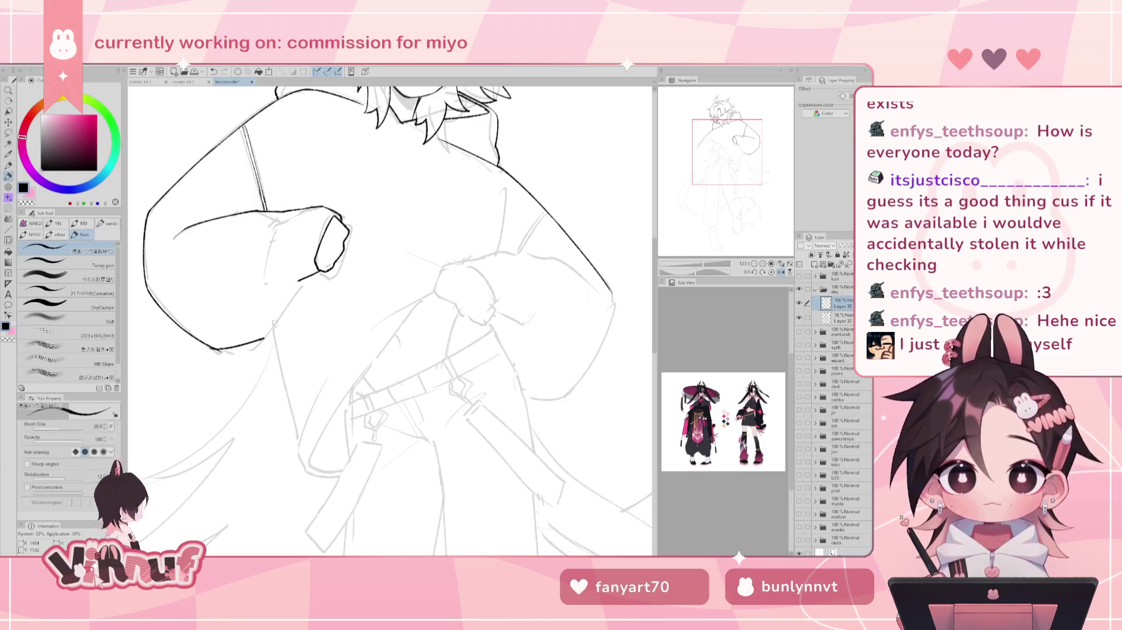
- Ink the crease beside the hand and the line joining the arm to the lower contour
mouse_move(303, 274)
left_mouse_down()
mouse_move(268, 332)
mouse_move(295, 286)
left_mouse_up()
key("ctrl+z")
key("ctrl+z")
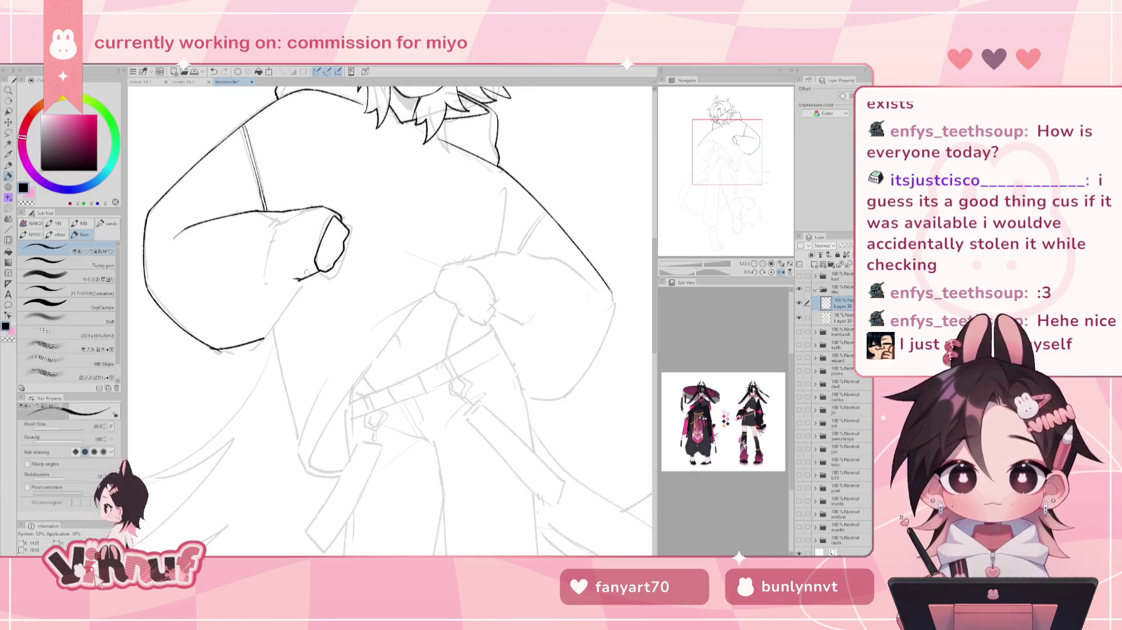
key("h")
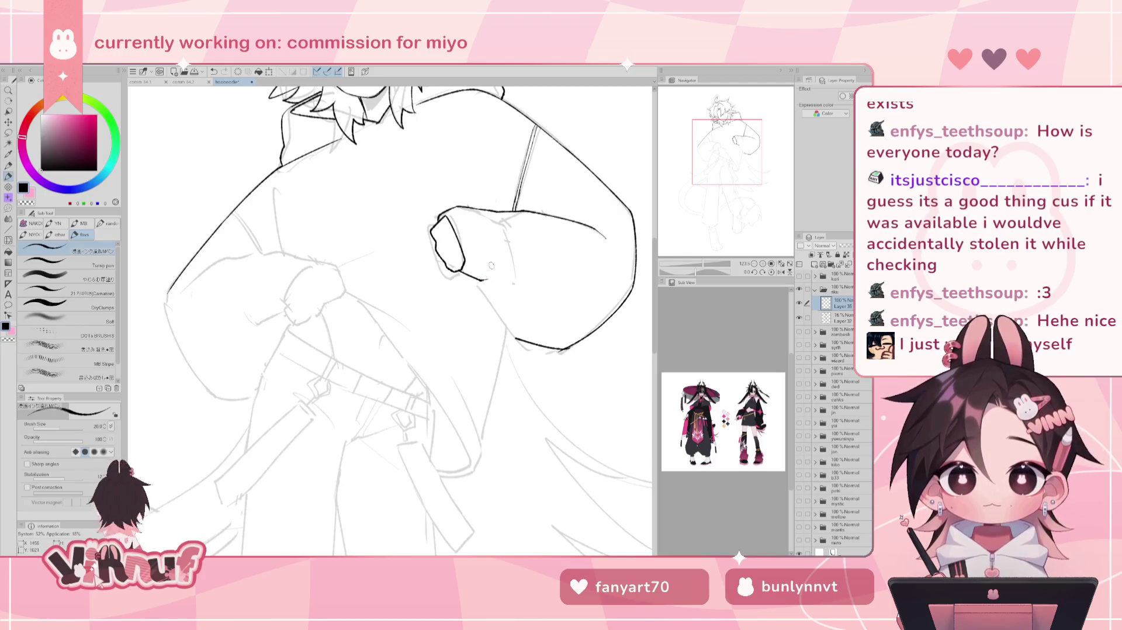
key("ctrl+z")
left_click_drag(478, 281, 520, 341)
key("ctrl+z")
key("ctrl+z")
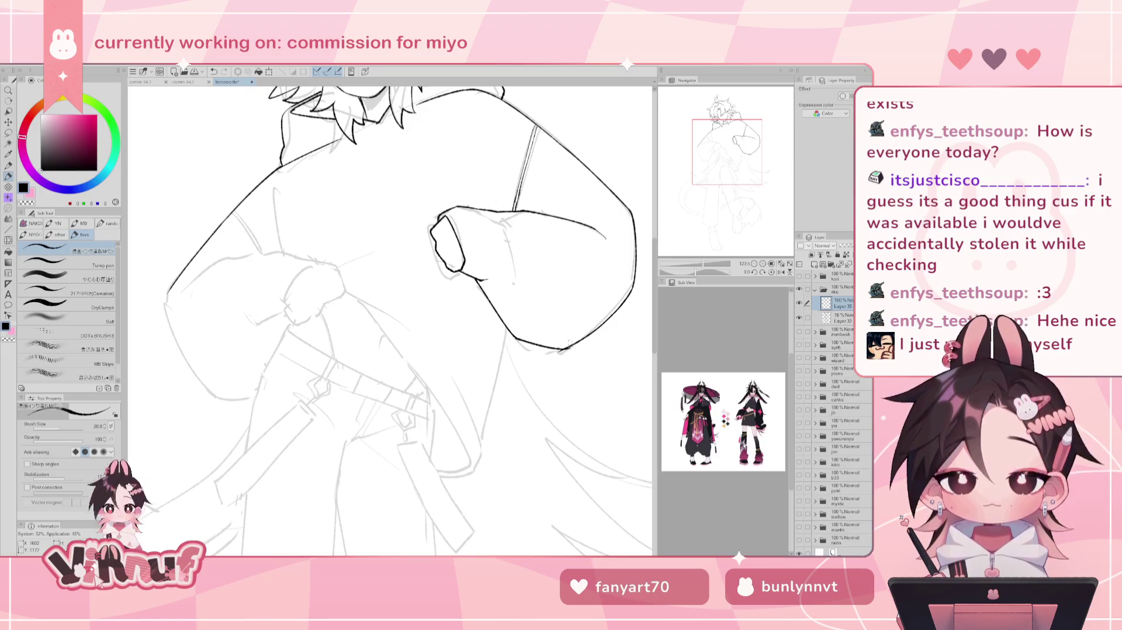
- Extend the left body line further down
key("e")
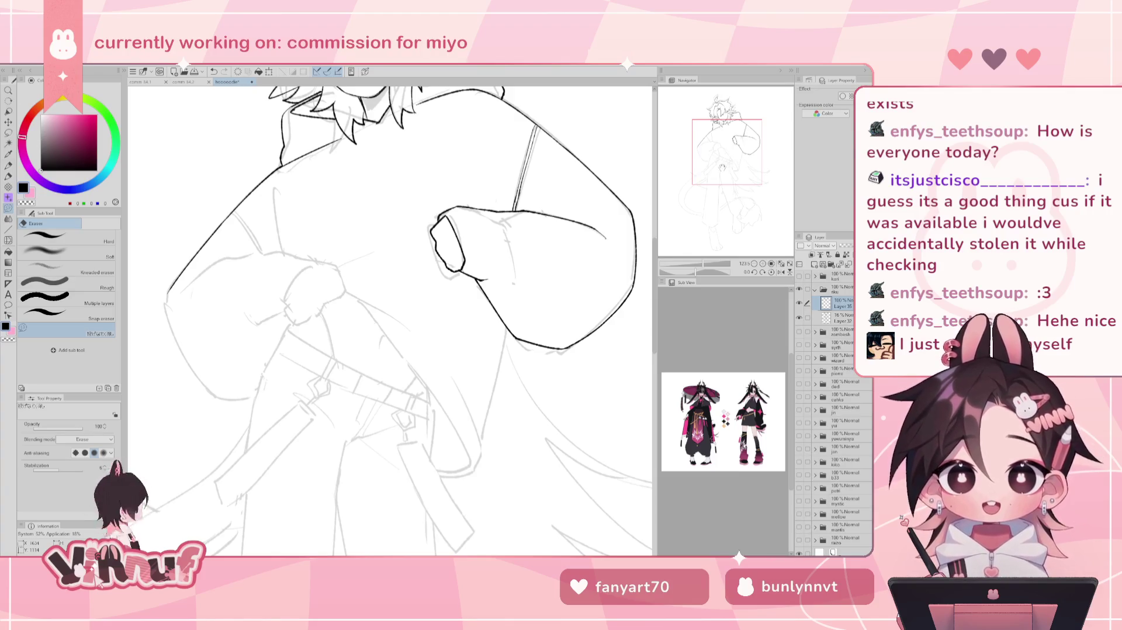
key("p")
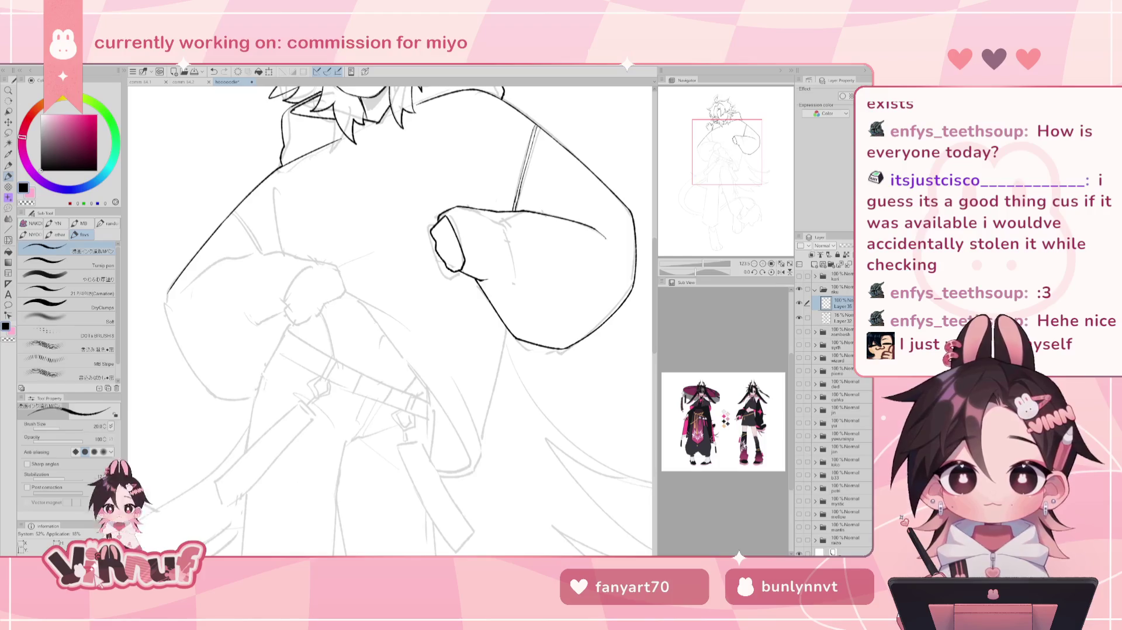
mouse_move(170, 290)
left_mouse_down()
mouse_move(169, 323)
mouse_move(212, 398)
mouse_move(169, 319)
mouse_move(212, 393)
mouse_move(258, 396)
left_mouse_up()
key("ctrl+z")
key("ctrl+z")
key("ctrl+z")
key("ctrl+z")
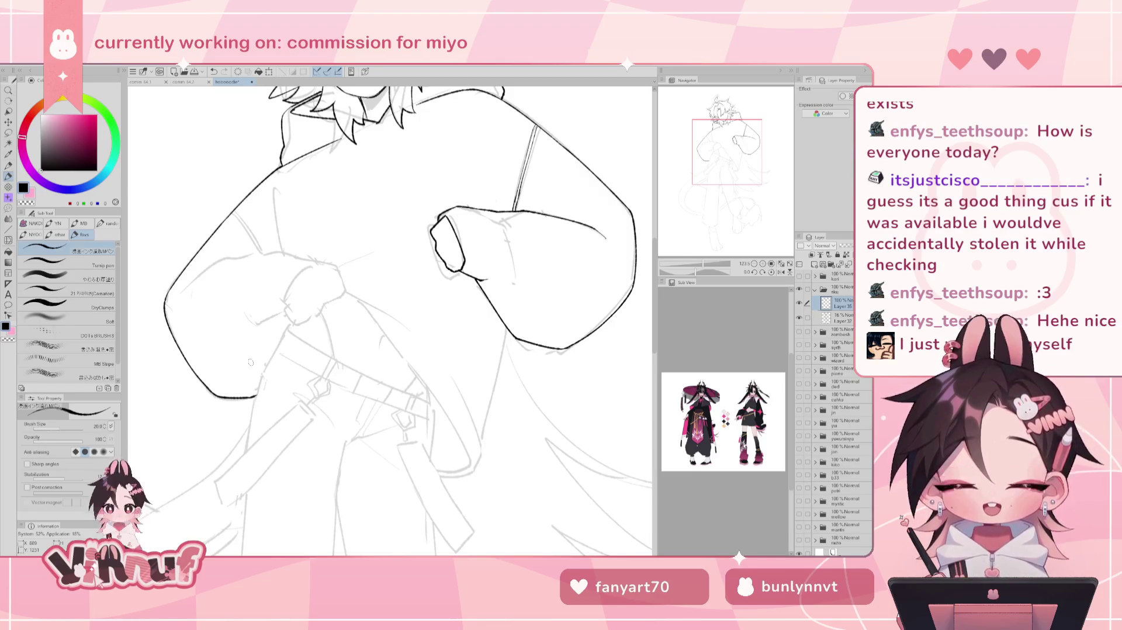
- Pan up to the head, nudge the view sideways, mirror the canvas and reframe on the torso
left_click_drag(251, 362, 305, 482)
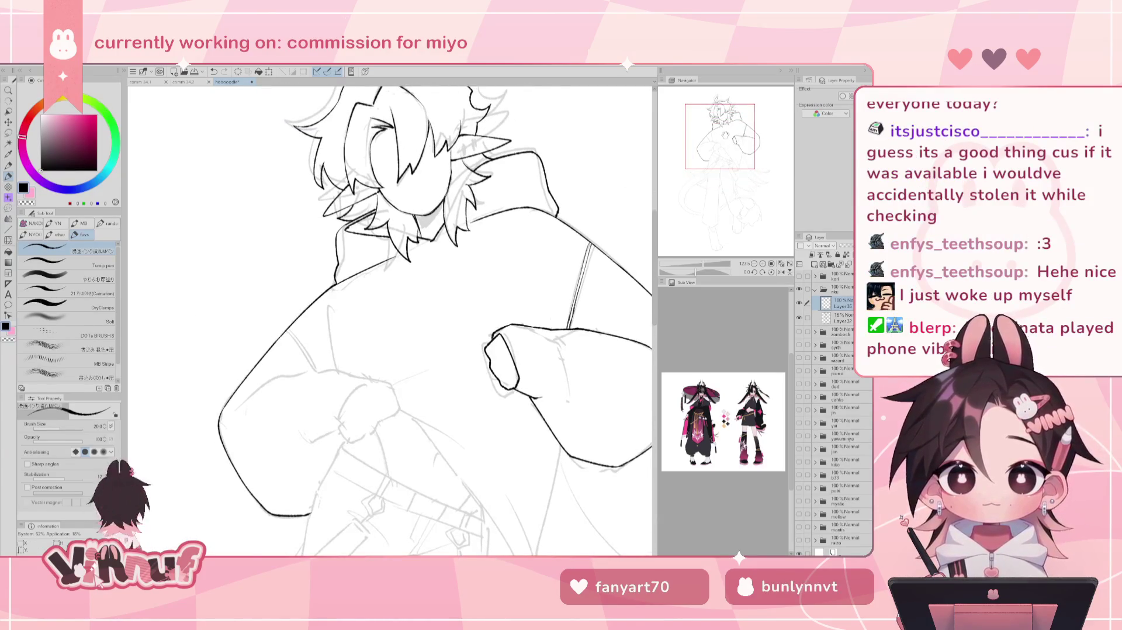
left_click_drag(336, 228, 374, 228)
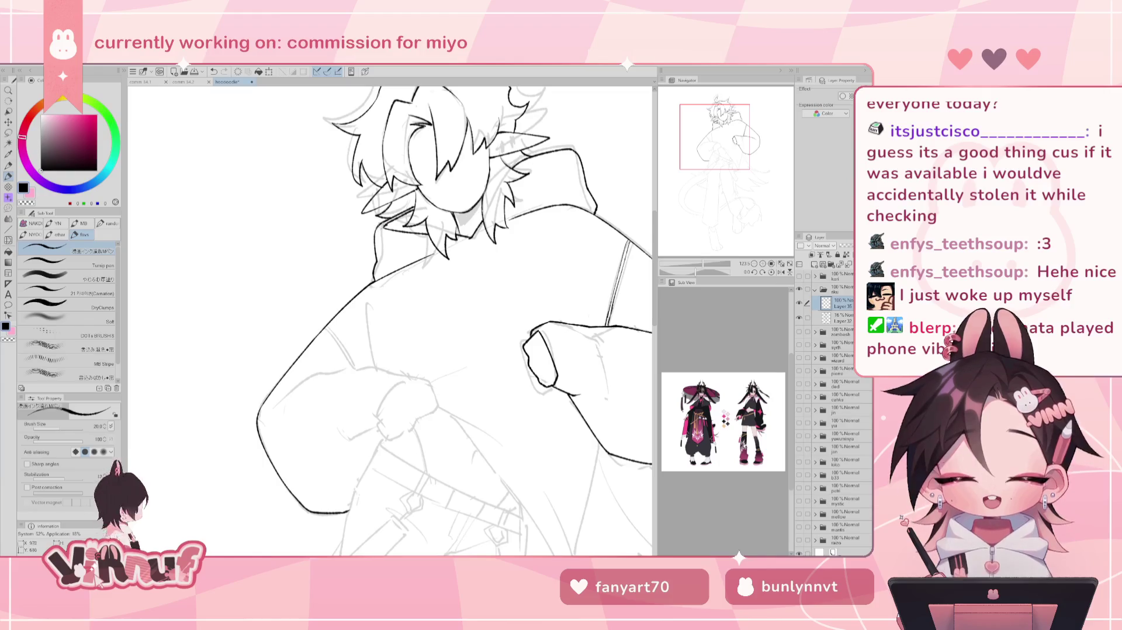
scroll(590, 179, "right", 5)
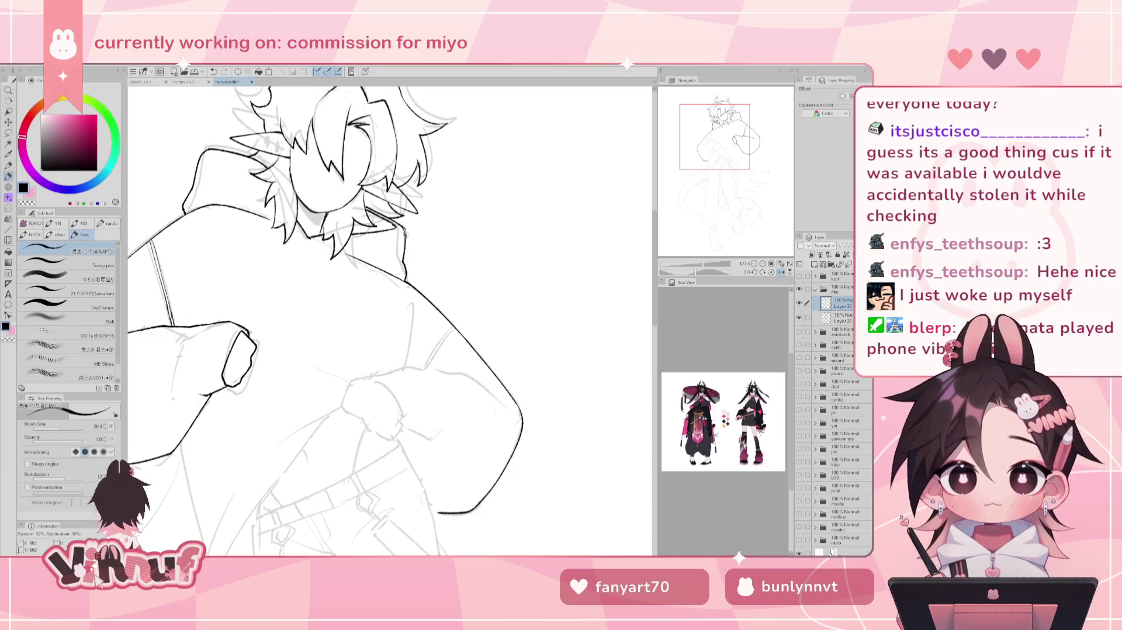
key("h")
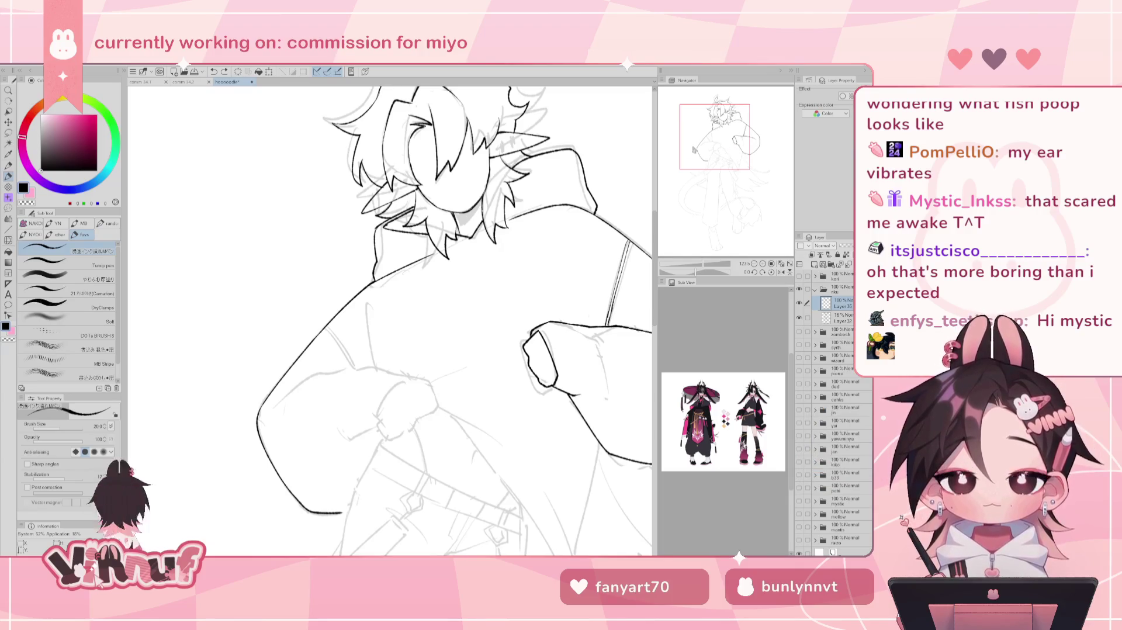
left_click_drag(709, 153, 717, 154)
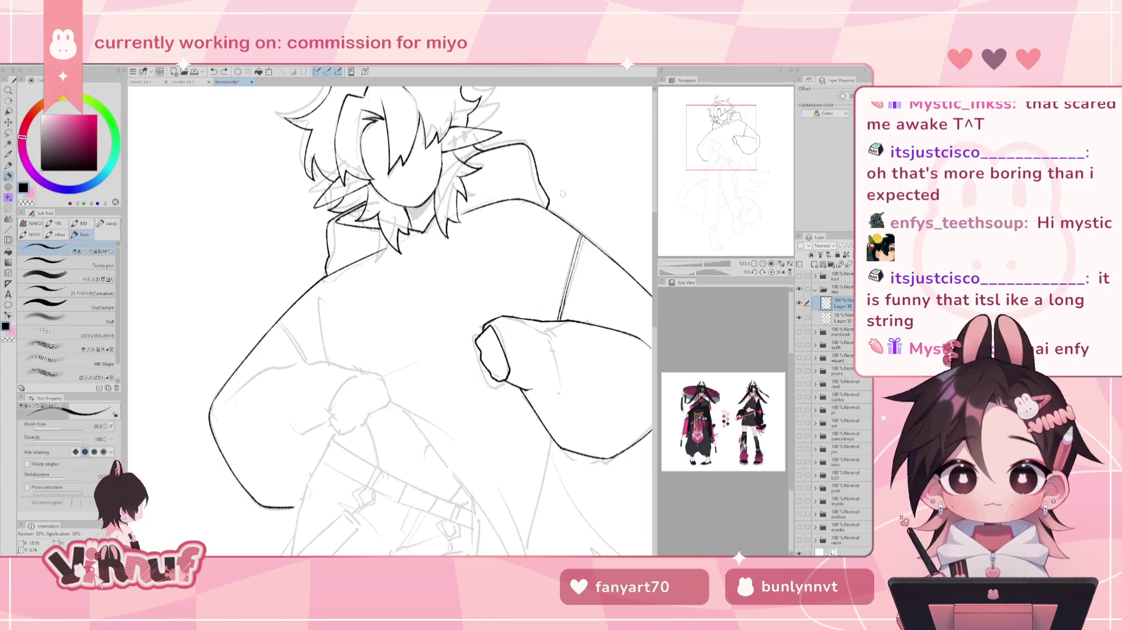
- Ink a short knuckle line on the hand gripping the hem, checking it on a mirrored view
left_click_drag(328, 369, 381, 264)
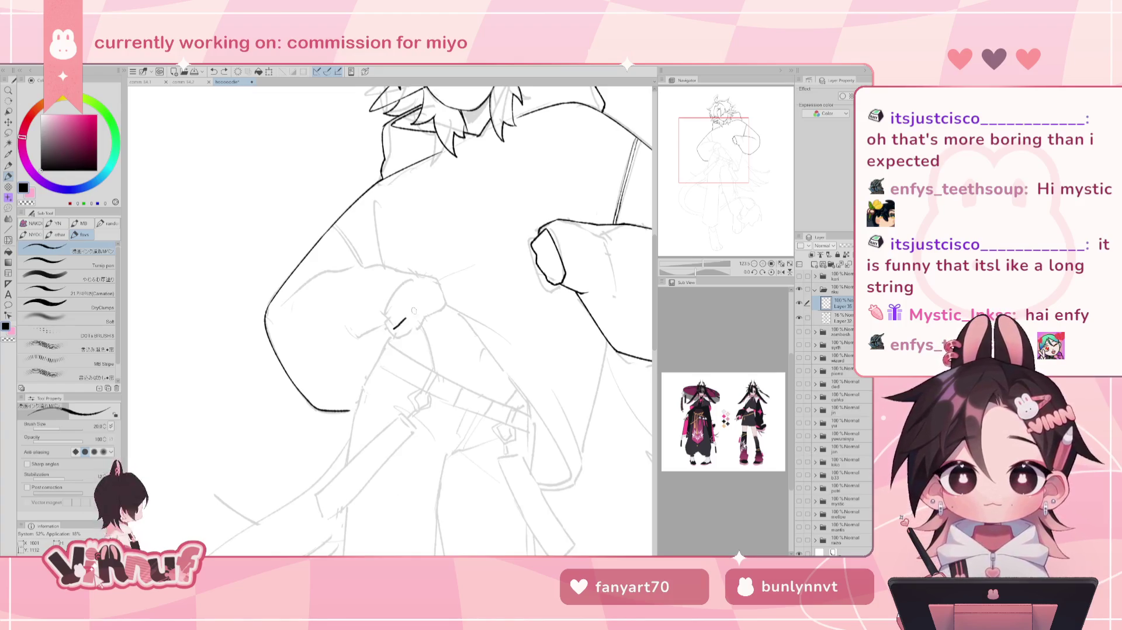
mouse_move(396, 322)
left_mouse_down()
mouse_move(393, 331)
mouse_move(442, 290)
left_mouse_up()
key("ctrl+z")
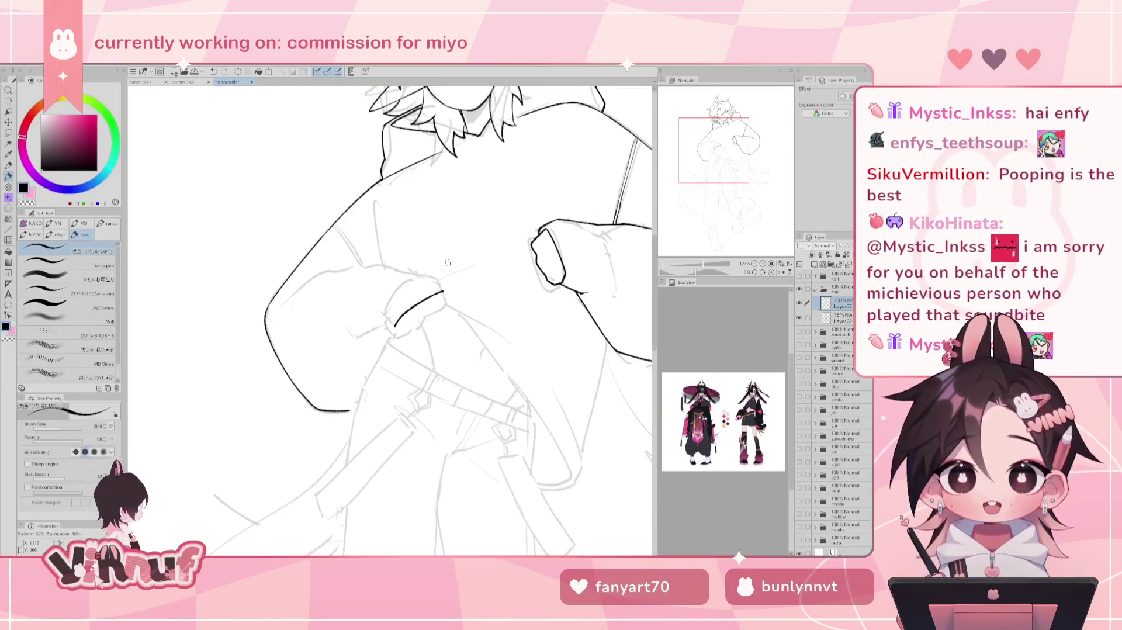
key("h")
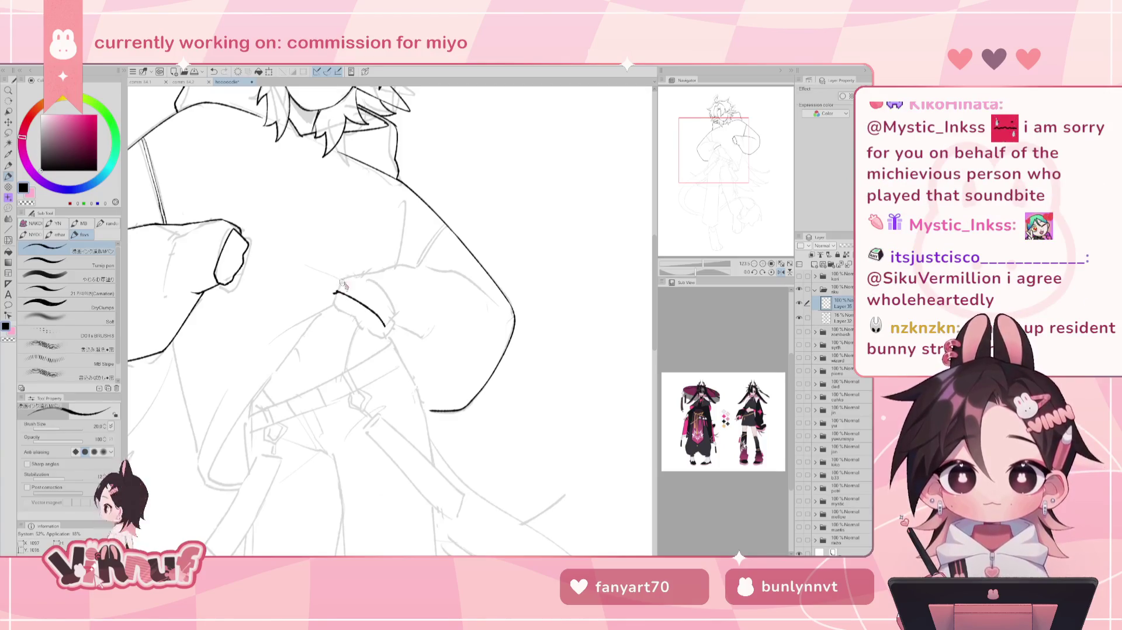
key("e")
key("p")
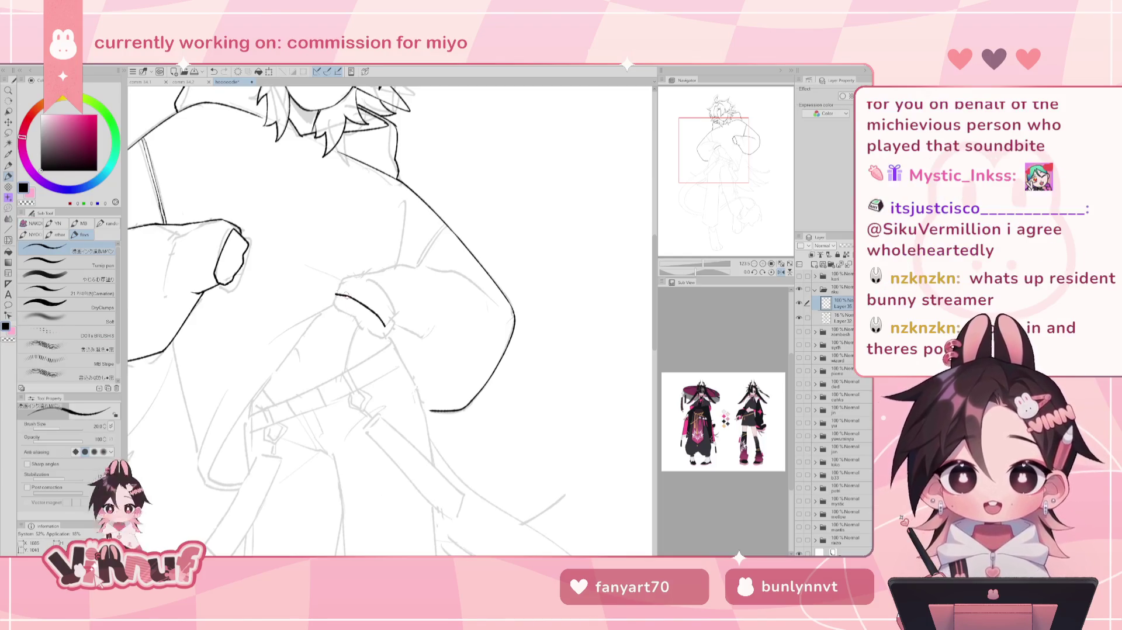
key("h")
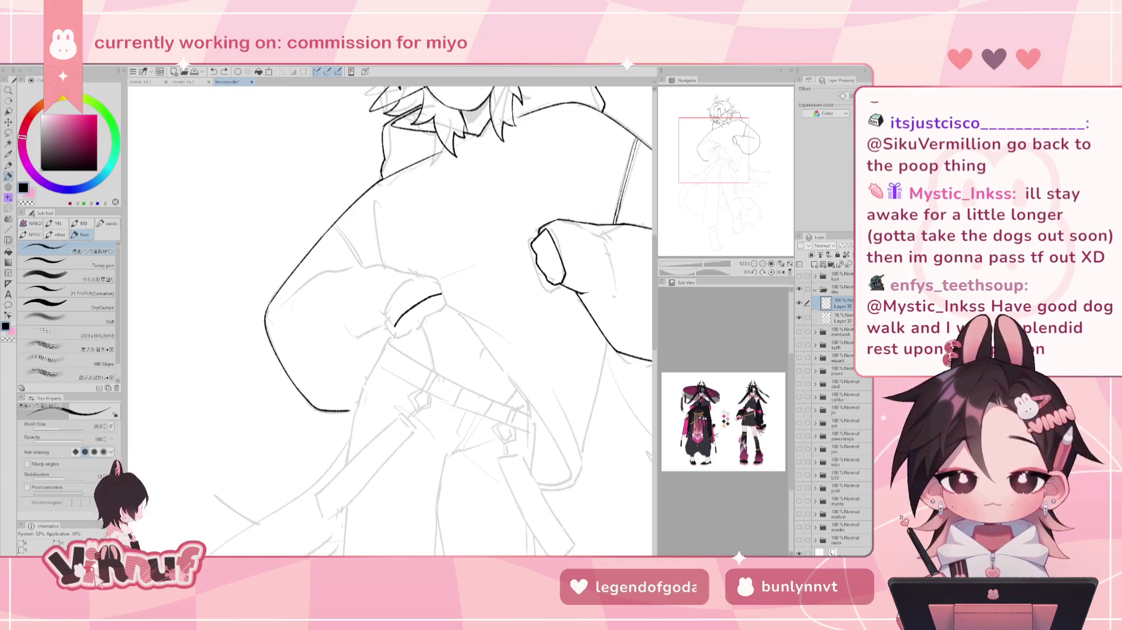
key("ctrl+z")
left_click_drag(403, 270, 443, 294)
key("ctrl+z")
key("ctrl+z")
key("ctrl+z")
key("ctrl+z")
key("ctrl+z")
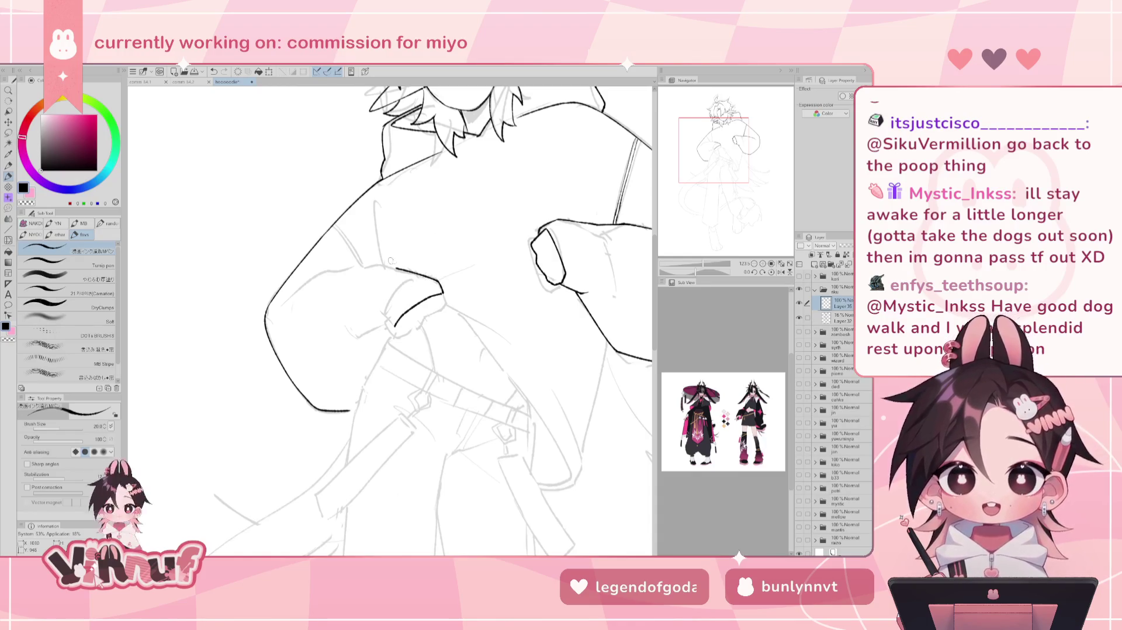
- On a mirrored view, try extending the ink line slightly right, then undo it
key("h")
mouse_move(384, 269)
left_mouse_down()
mouse_move(400, 270)
mouse_move(374, 274)
left_mouse_up()
key("ctrl+z")
key("ctrl+z")
key("ctrl+z")
key("ctrl+z")
key("h")
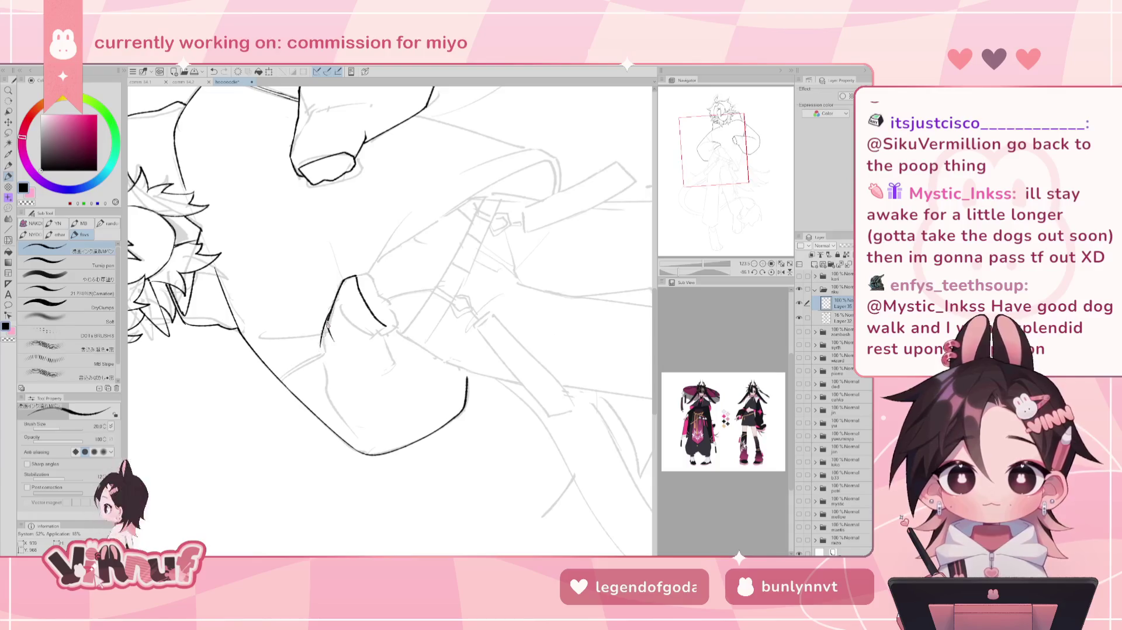
key("ctrl+z")
- Ink the curve beside the finger and the strokes below it, retrying several attempts
mouse_move(330, 309)
left_mouse_down()
mouse_move(319, 342)
mouse_move(332, 334)
mouse_move(333, 418)
mouse_move(321, 344)
left_mouse_up()
key("ctrl+z")
key("ctrl+z")
key("ctrl+z")
key("ctrl+z")
mouse_move(330, 306)
left_mouse_down()
mouse_move(320, 341)
mouse_move(333, 406)
left_mouse_up()
key("ctrl+z")
key("ctrl+z")
mouse_move(321, 334)
left_mouse_down()
mouse_move(333, 408)
mouse_move(370, 453)
left_mouse_up()
key("ctrl+z")
key("ctrl+z")
key("ctrl+z")
key("ctrl+z")
left_click_drag(332, 403, 359, 441)
key("ctrl+z")
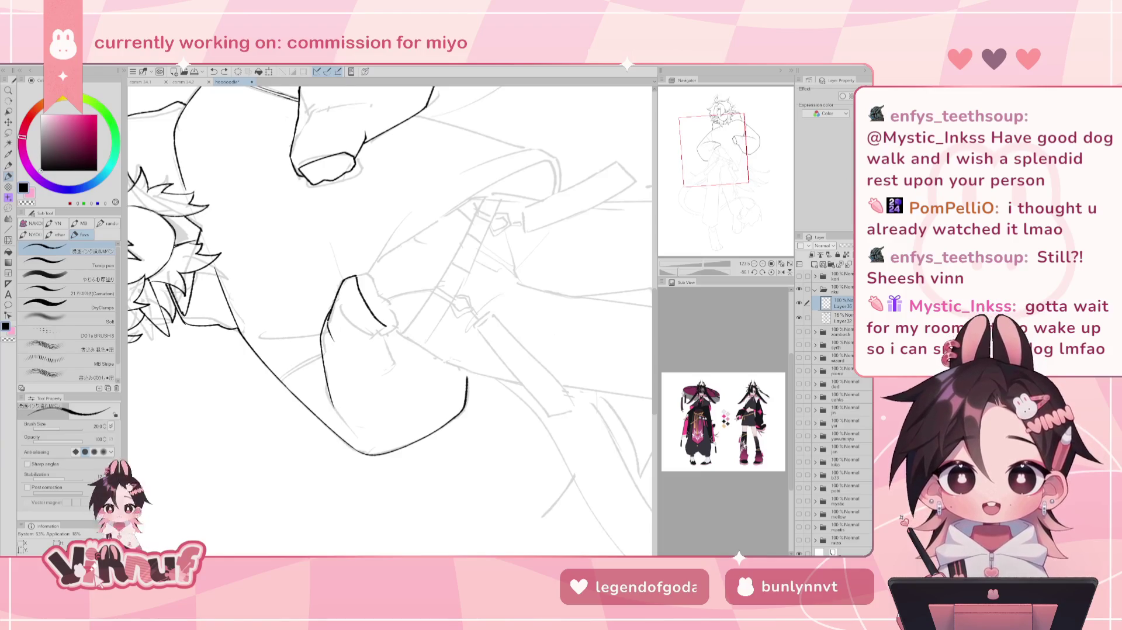
left_click_drag(327, 409, 362, 433)
left_click_drag(318, 251, 325, 274)
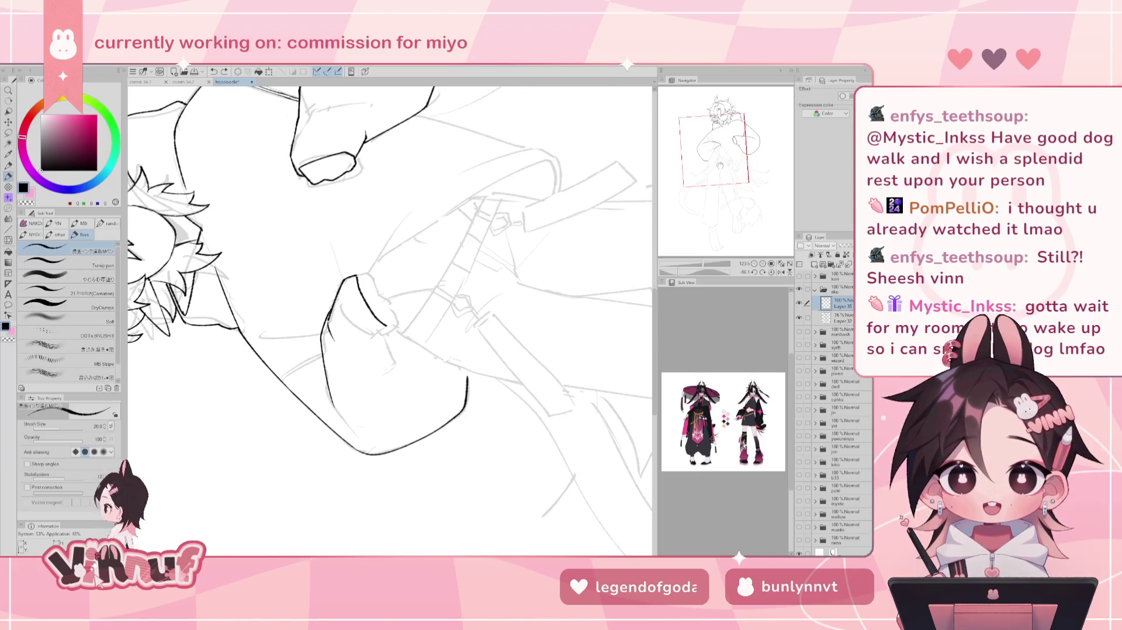
left_click_drag(386, 347, 406, 374)
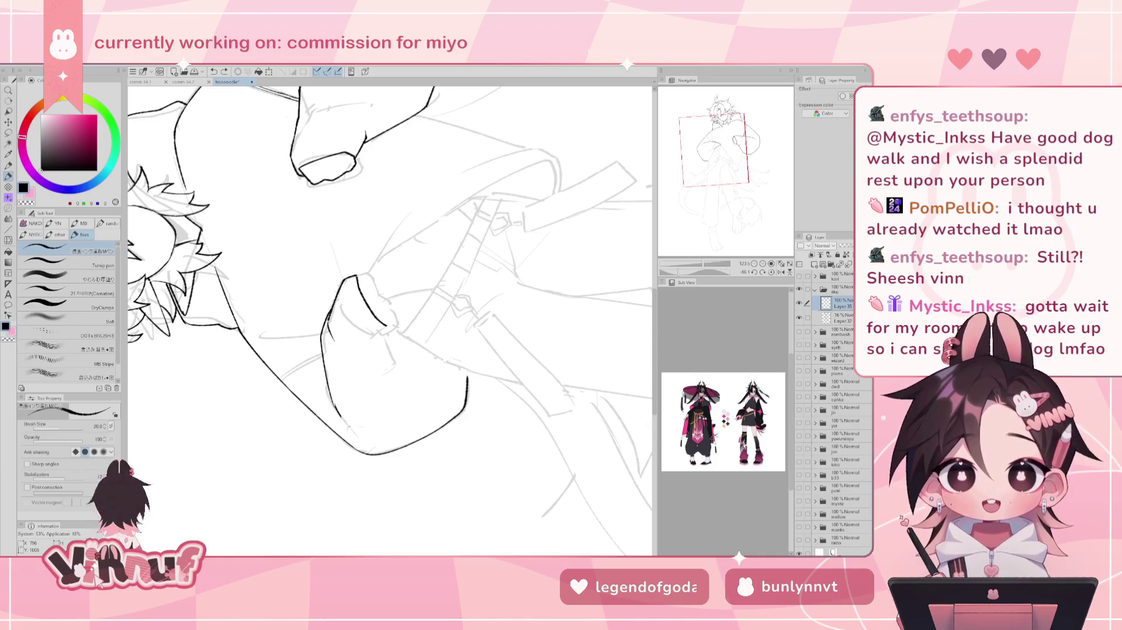
key("ctrl+z")
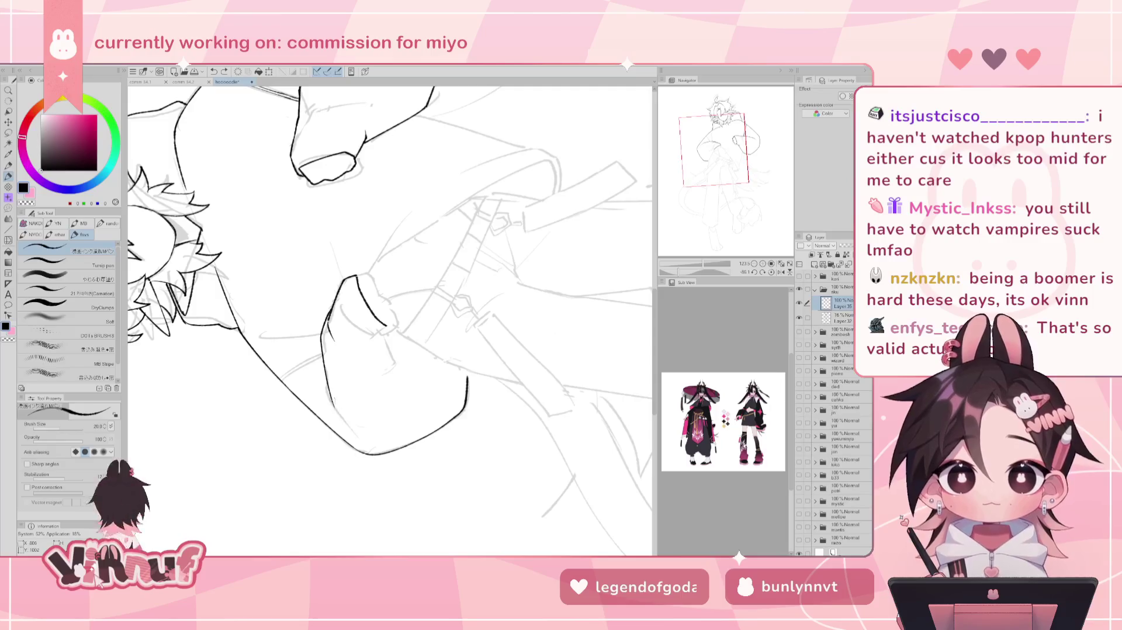
- Try the sleeve's lower-left edge and inner corner, then return the canvas rotation upright
left_click_drag(330, 402, 360, 441)
key("ctrl+z")
key("ctrl+z")
left_click_drag(333, 406, 354, 435)
key("ctrl+z")
key("ctrl+z")
key("ctrl+z")
key("ctrl+z")
key("ctrl+z")
key("ctrl+z")
key("ctrl+z")
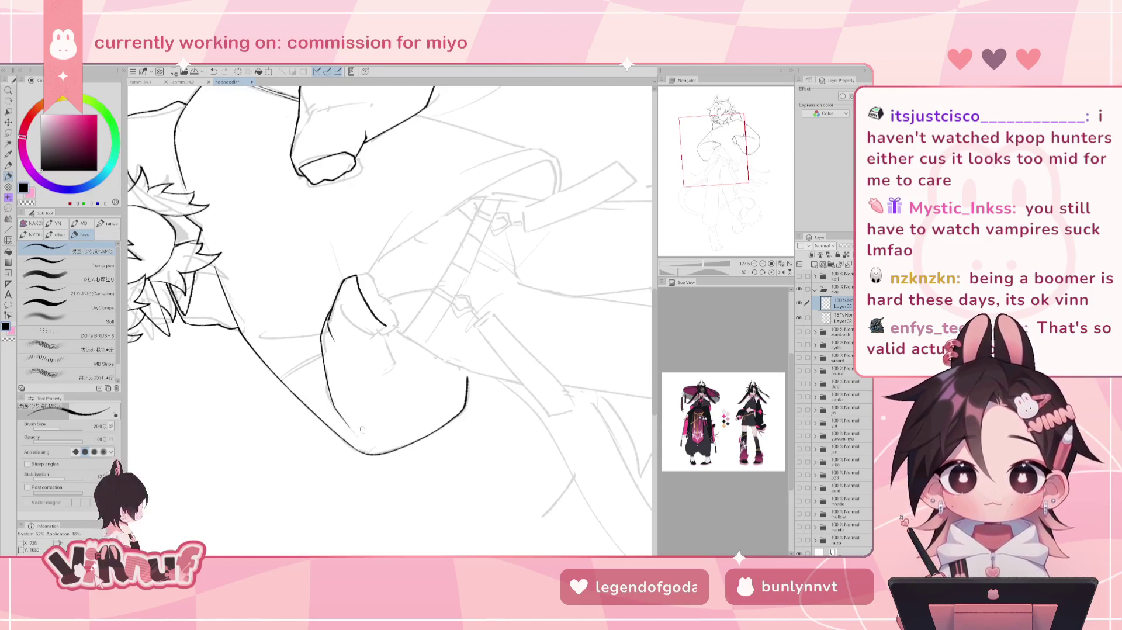
left_click_drag(382, 320, 386, 330)
key("ctrl+z")
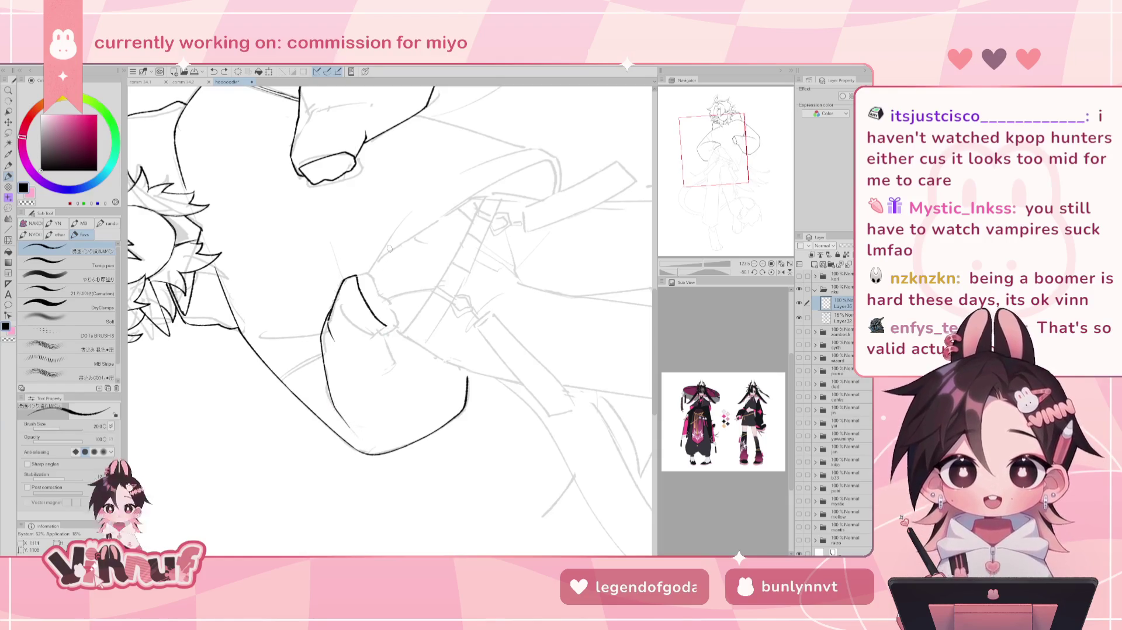
left_click(763, 272)
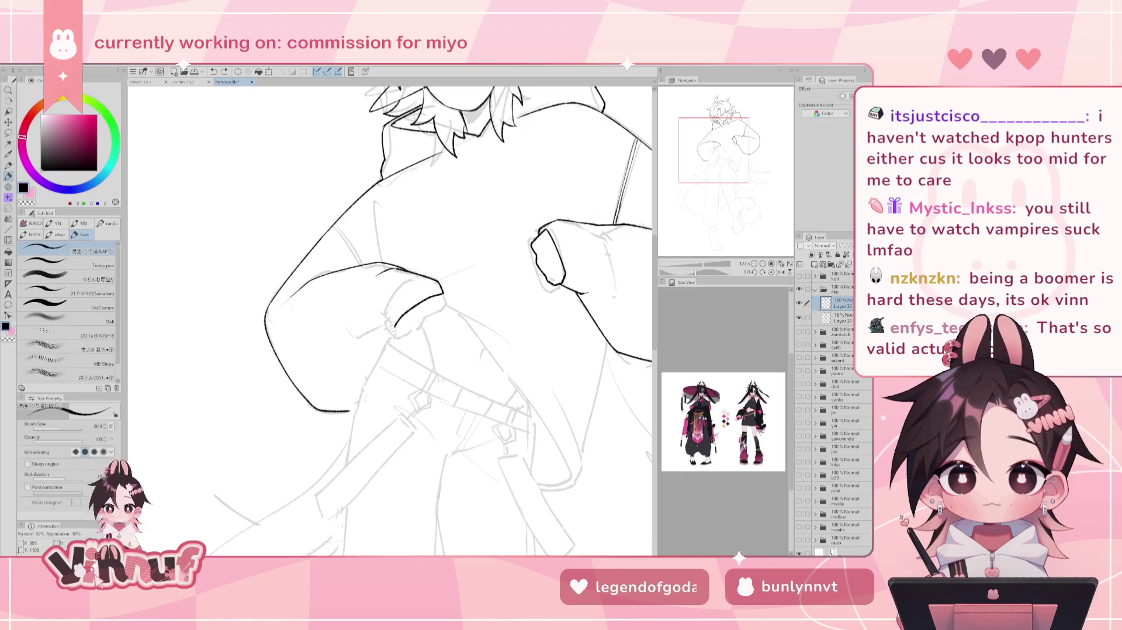
key("h")
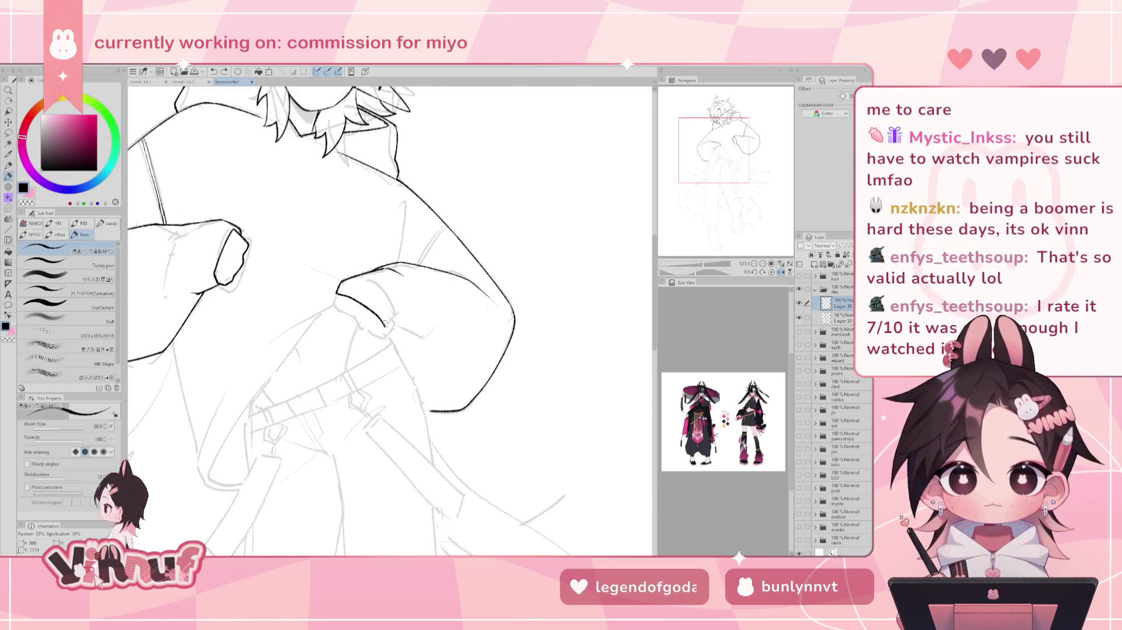
- Extend the sleeve cuff outline with short strokes, checking mirrored and undoing a bad line
left_click_drag(391, 325, 411, 319)
key("h")
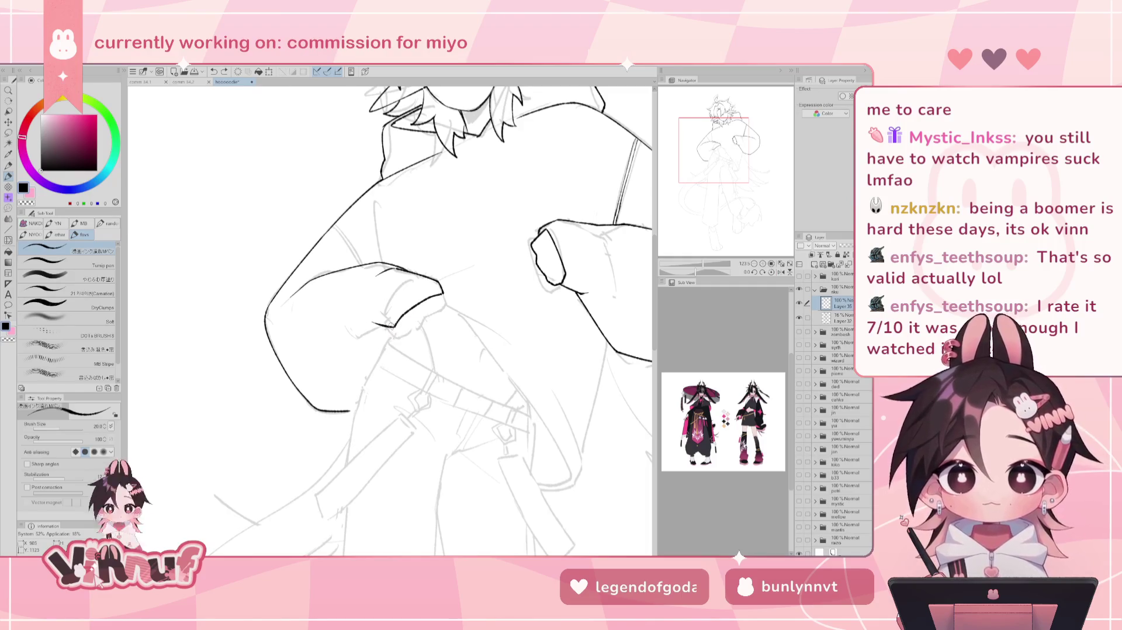
left_click_drag(391, 326, 409, 331)
key("h")
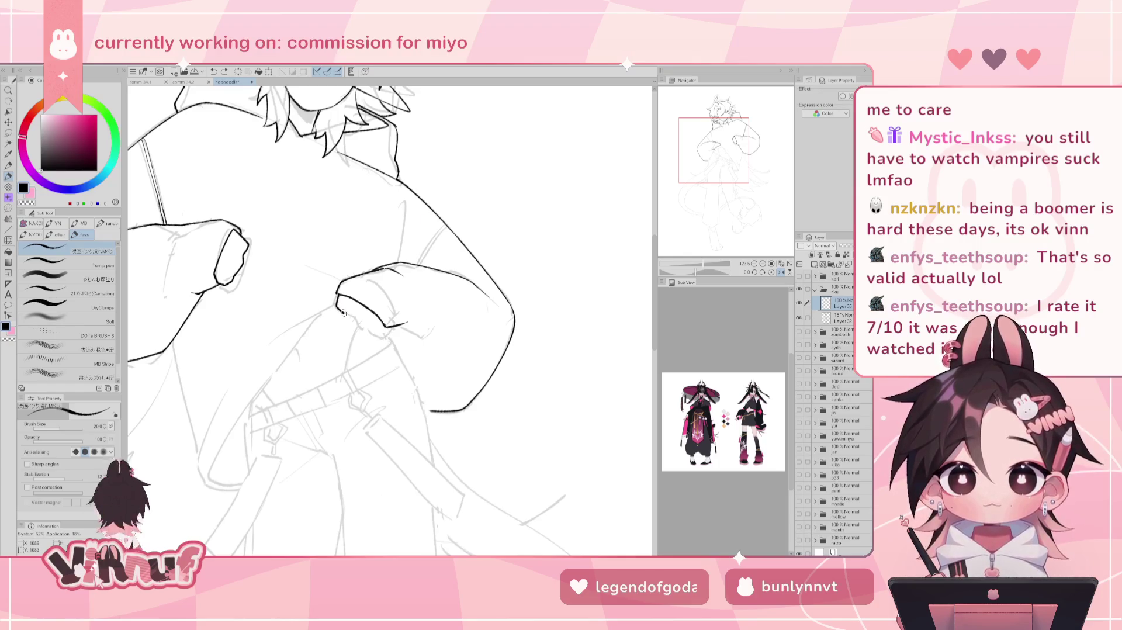
left_click_drag(336, 303, 365, 331)
key("ctrl+z")
key("ctrl+z")
key("ctrl+z")
key("ctrl+z")
key("ctrl+z")
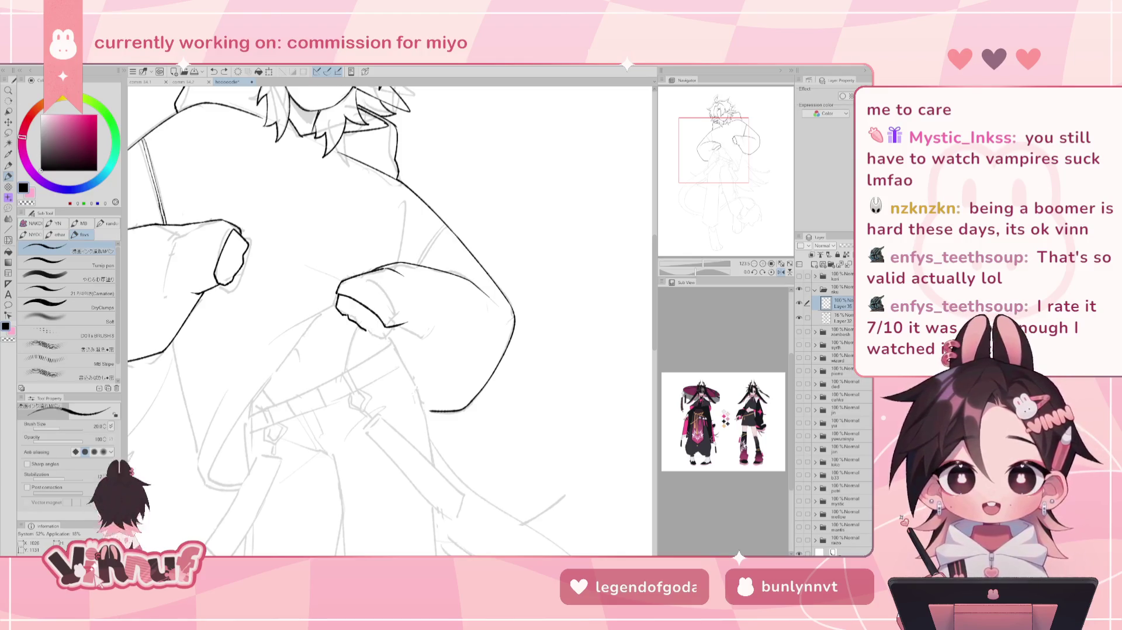
- Undo the last cuff stroke and erase a short stray line near the hand
key("h")
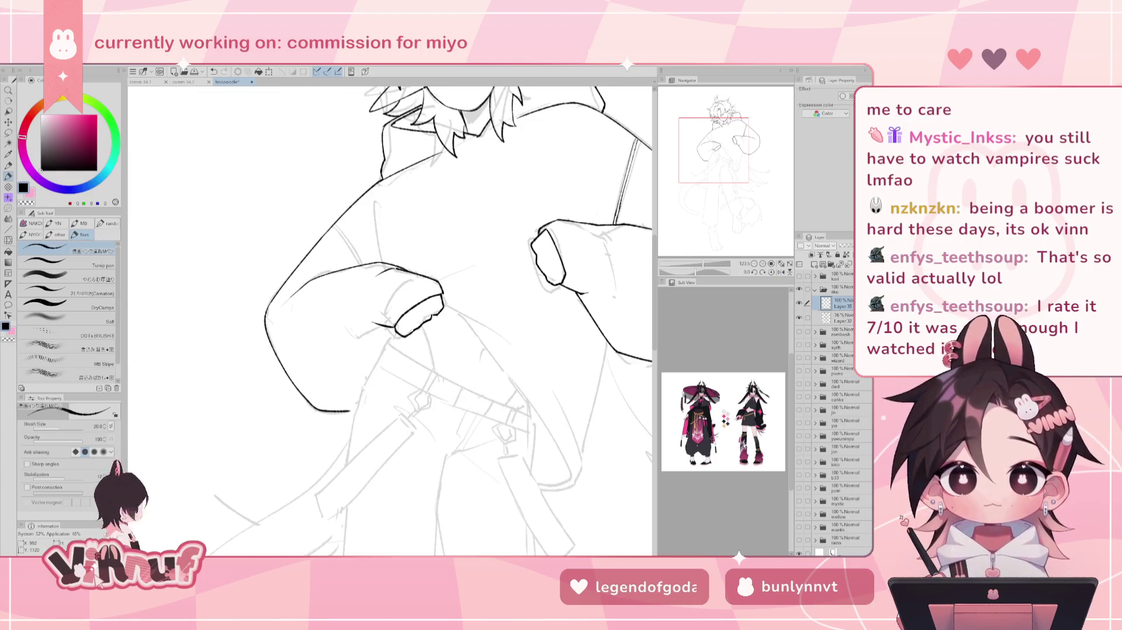
key("ctrl+z")
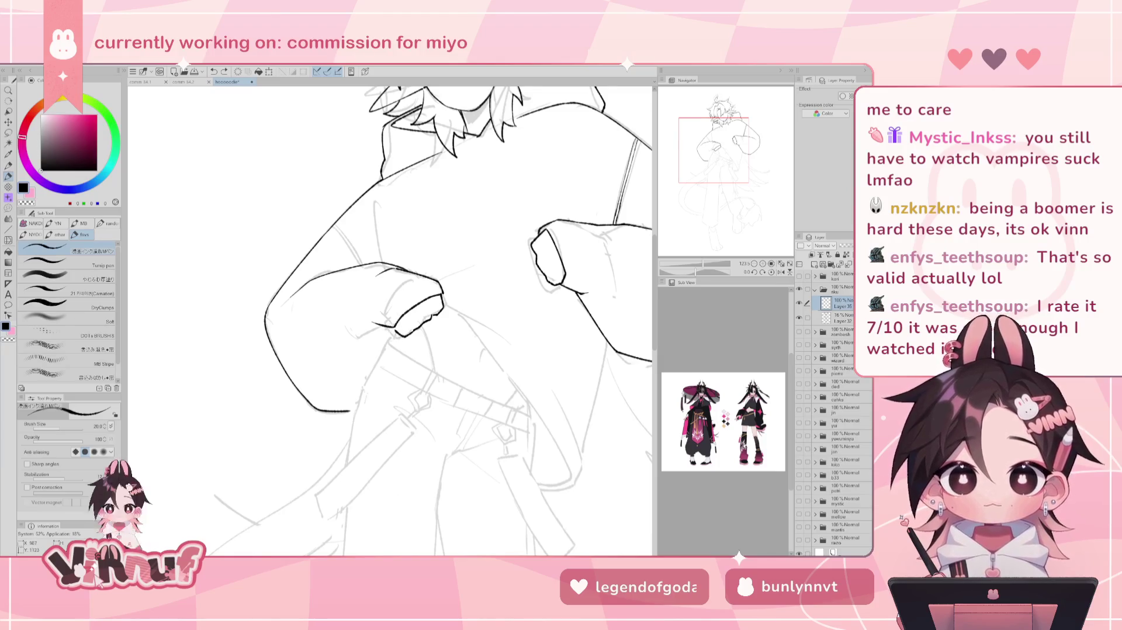
key("h")
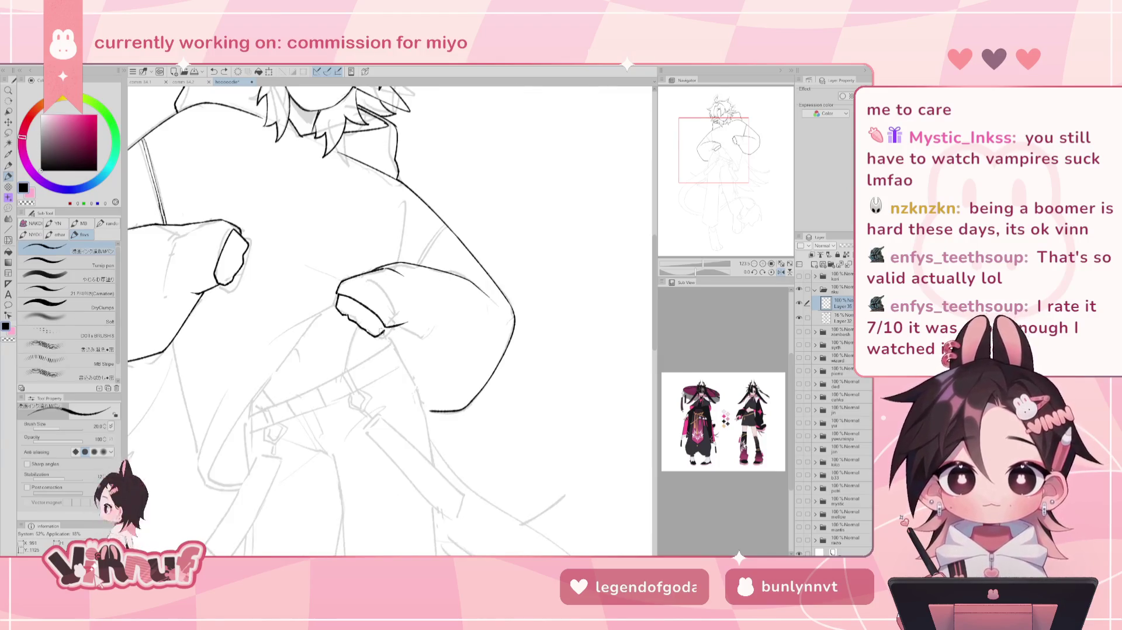
key("e")
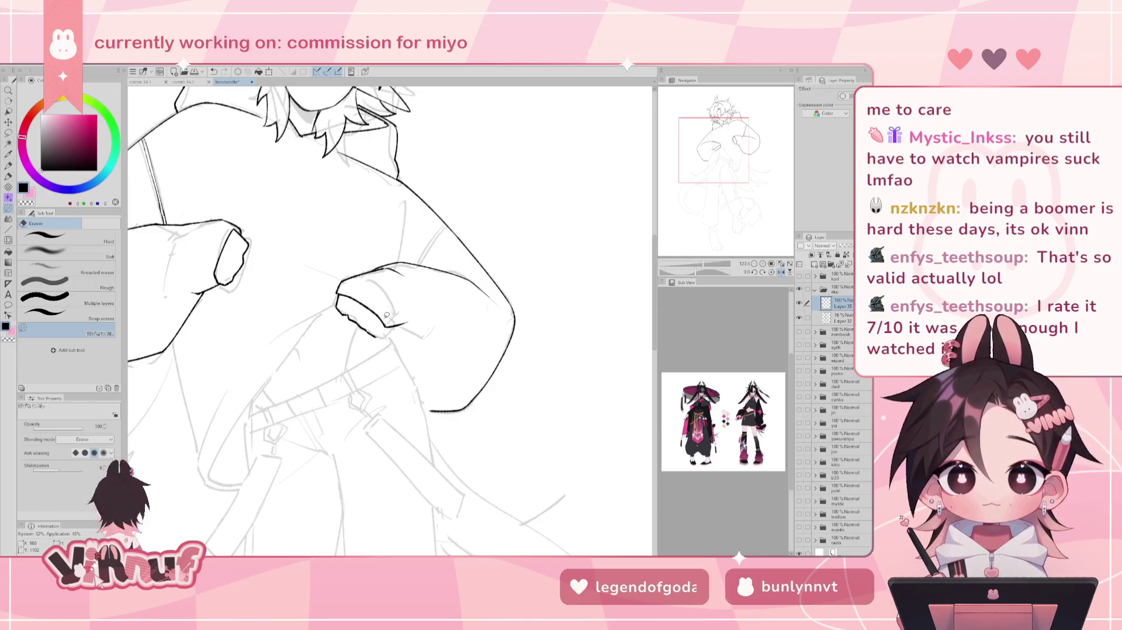
key("p")
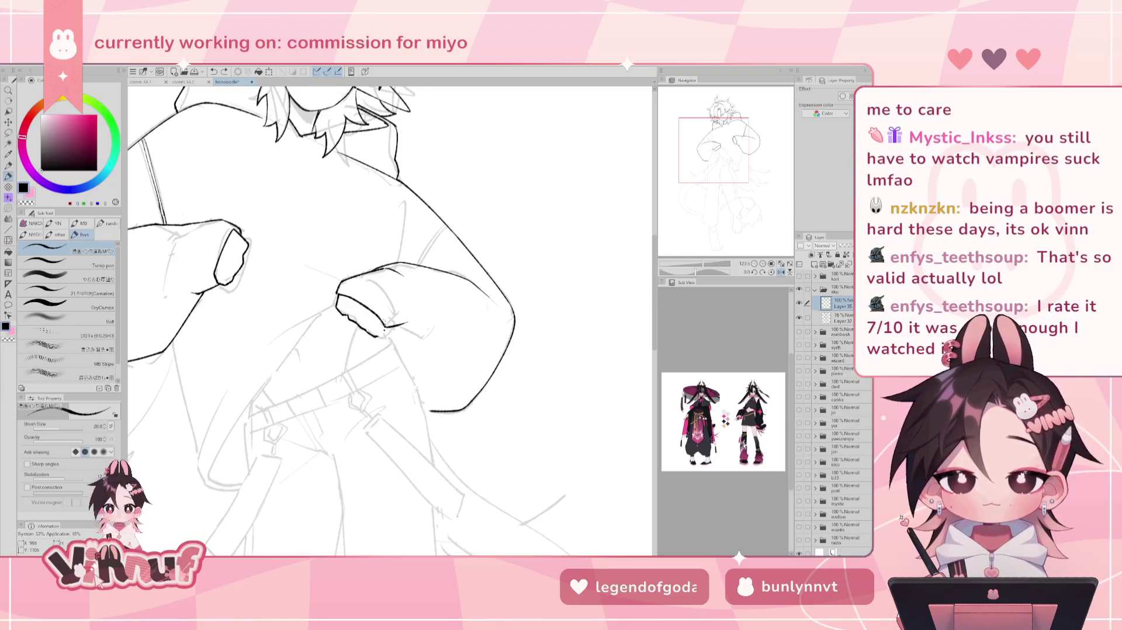
key("e")
left_click_drag(367, 332, 381, 337)
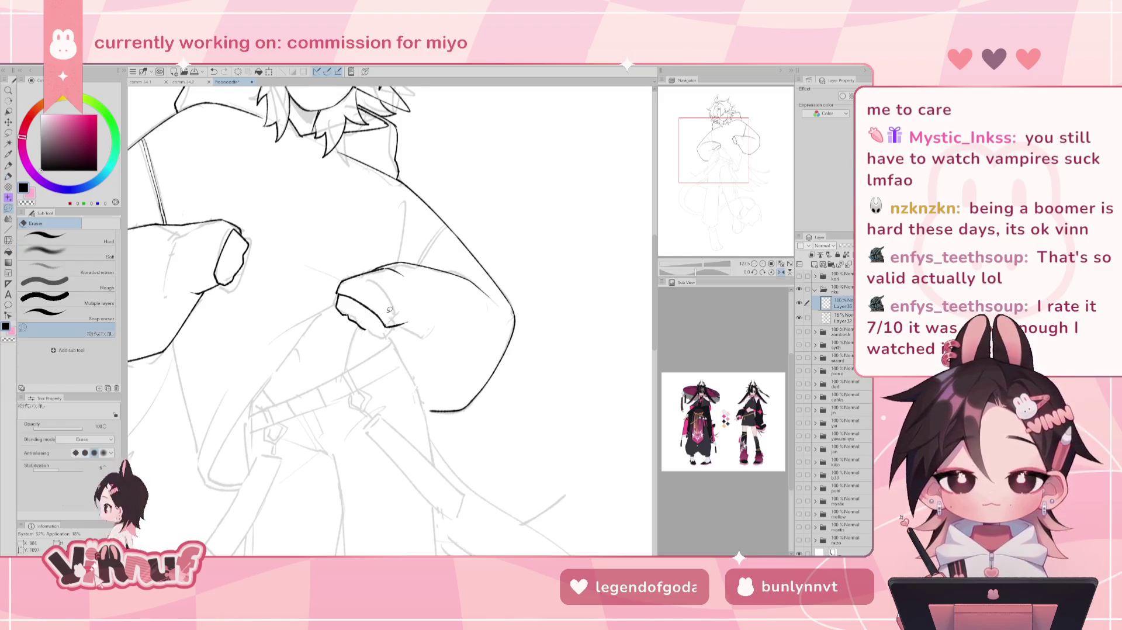
key("p")
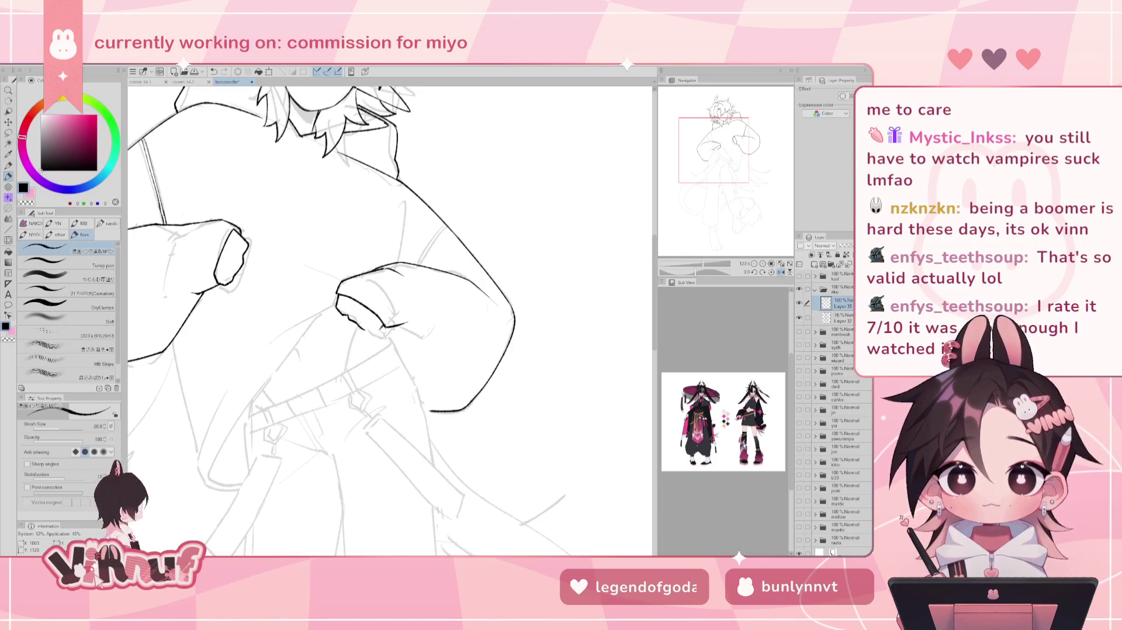
- Check the cuff in mirrored view and discard a trial line along the hand's left edge
key("h")
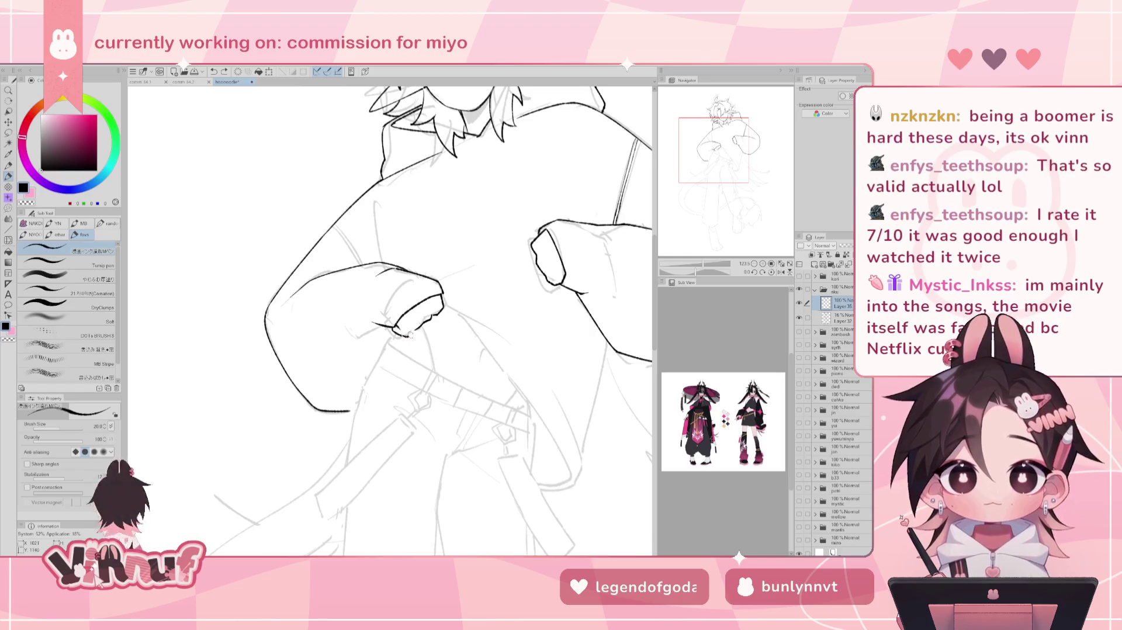
key("h")
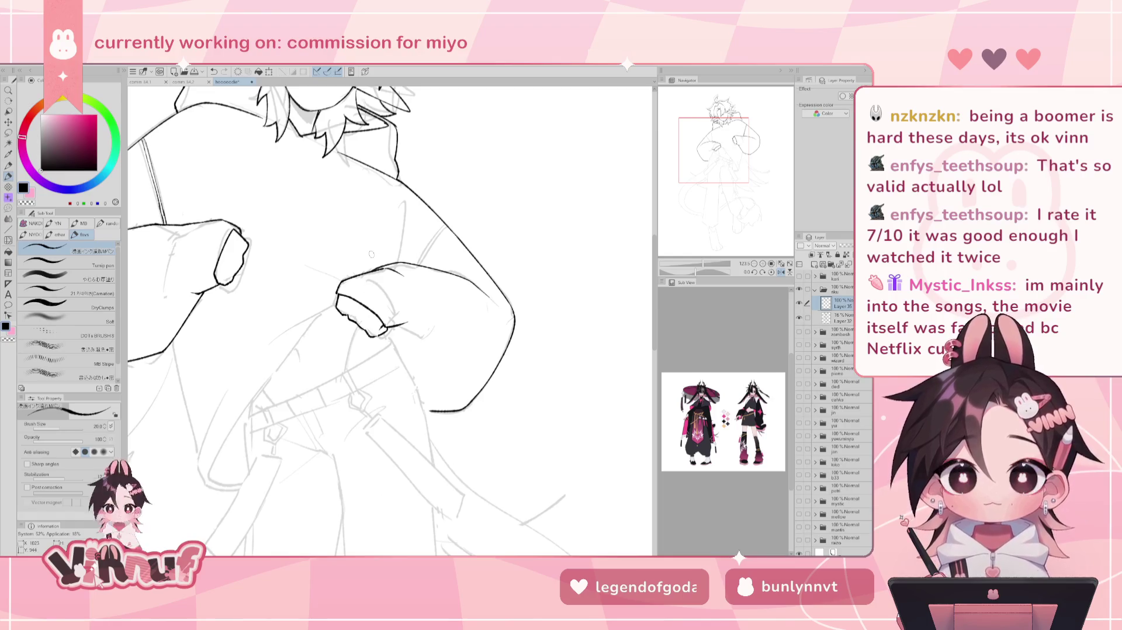
left_click_drag(337, 288, 331, 301)
key("ctrl+z")
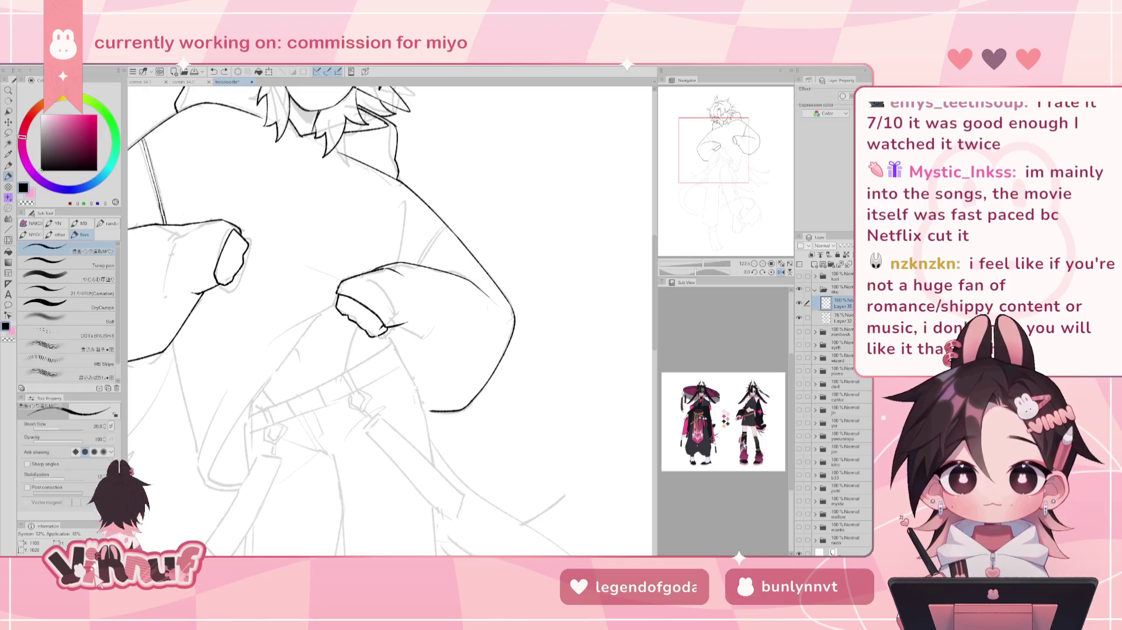
key("h")
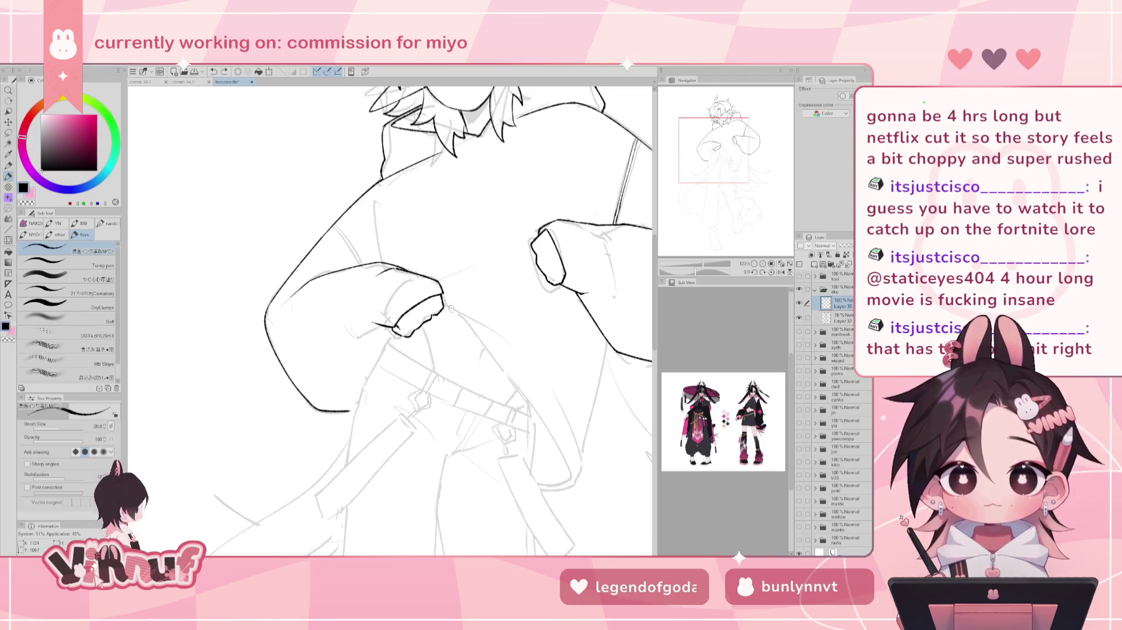
- Ink the gripping finger strokes down from the left sleeve cuff, retrying the angle several times
left_click_drag(444, 303, 496, 338)
key("ctrl+z")
key("ctrl+z")
left_click_drag(443, 302, 497, 338)
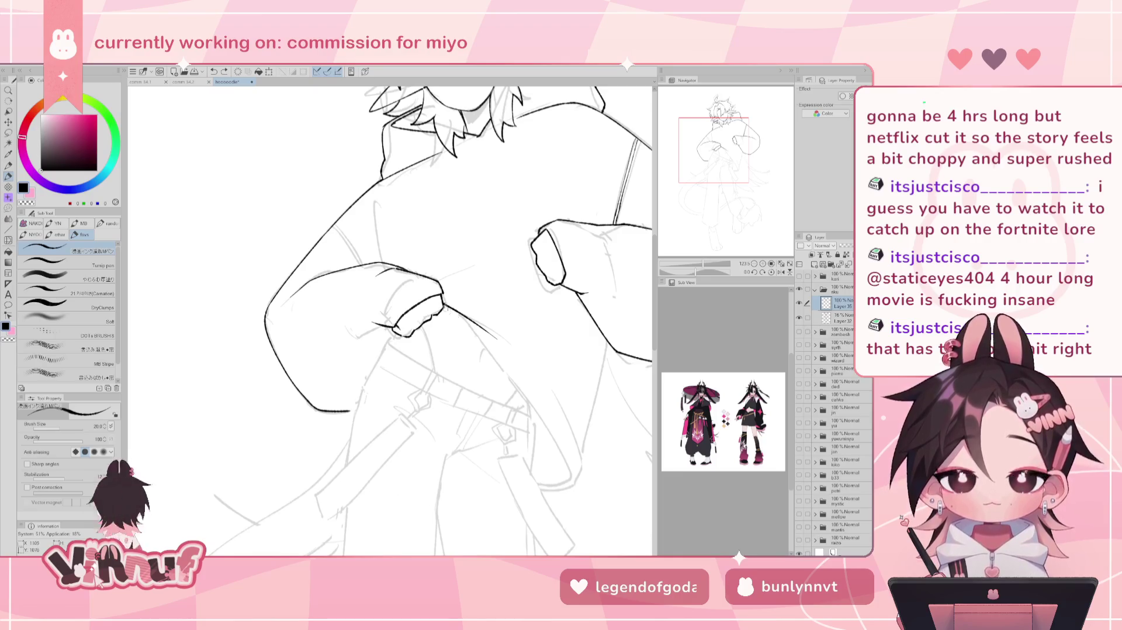
key("ctrl+z")
left_click_drag(443, 303, 480, 357)
key("ctrl+z")
key("ctrl+z")
left_click_drag(442, 306, 479, 371)
key("ctrl+z")
left_click_drag(442, 306, 517, 400)
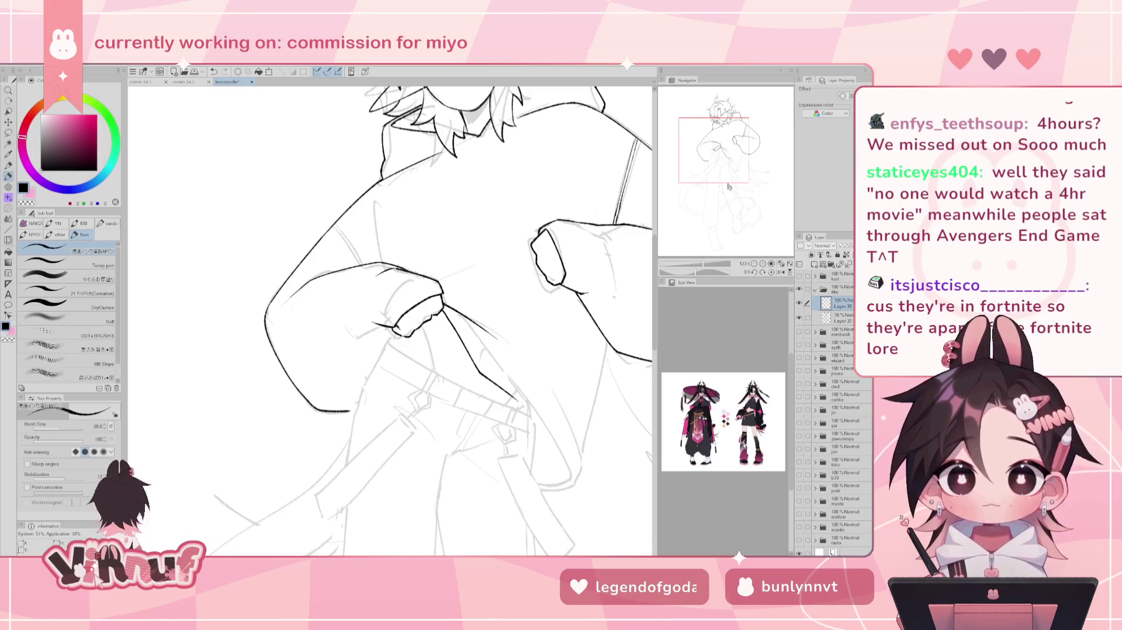
left_click_drag(495, 339, 518, 370)
key("ctrl+z")
key("ctrl+z")
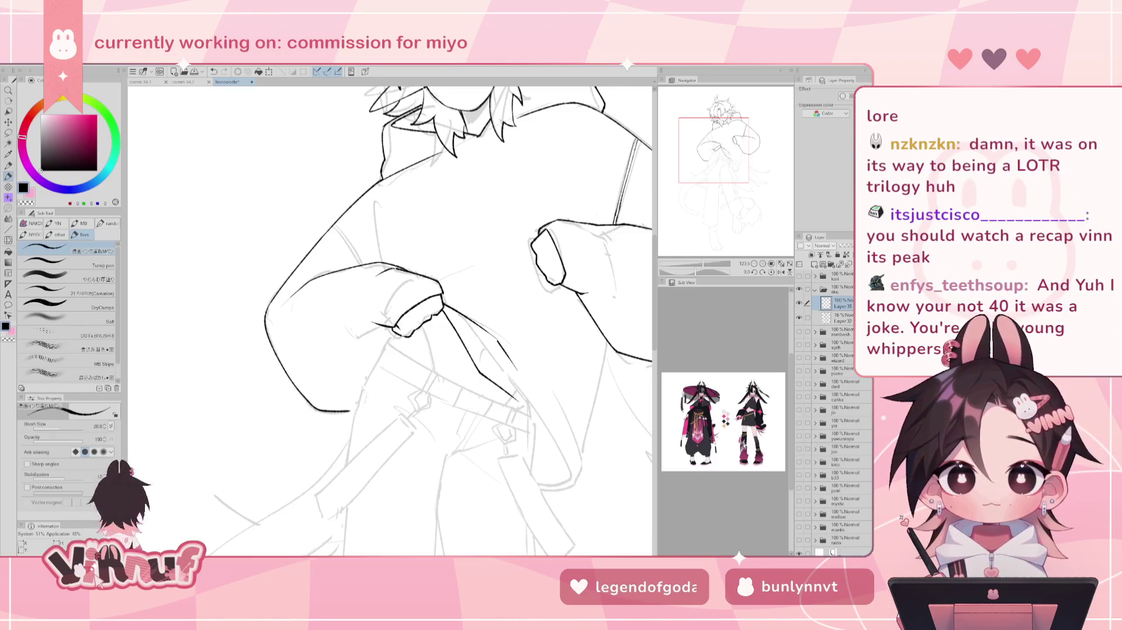
- Center the view on the hoodie and hands and discard trial strokes below the hand
left_click_drag(707, 154, 714, 157)
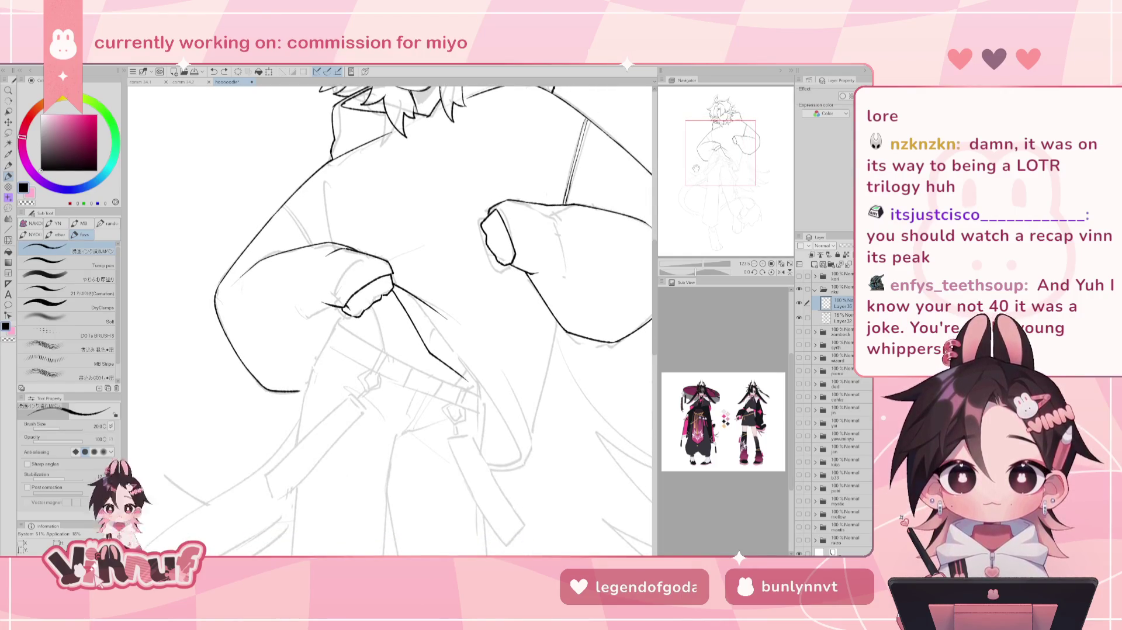
key("e")
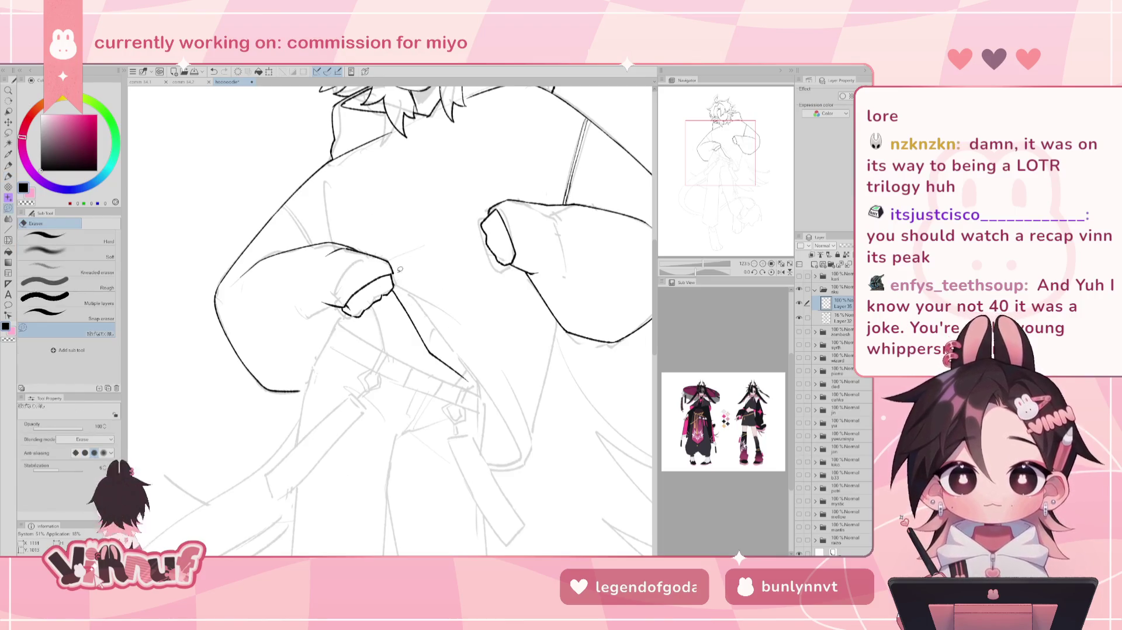
key("p")
key("ctrl+z")
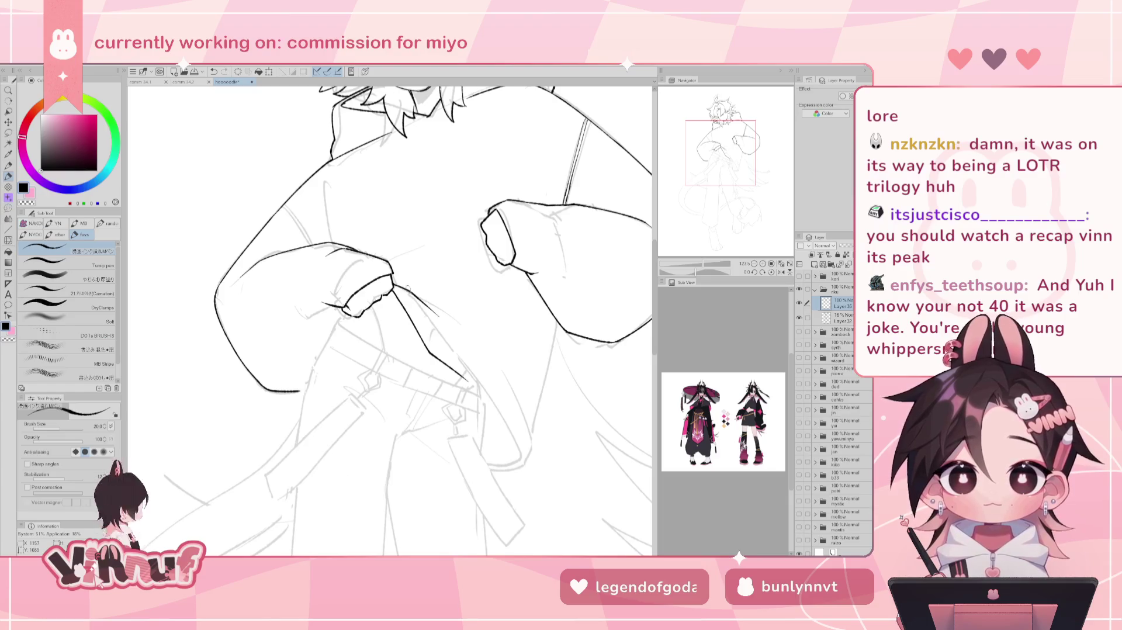
mouse_move(395, 283)
left_mouse_down()
mouse_move(449, 320)
mouse_move(448, 338)
left_mouse_up()
key("ctrl+z")
key("ctrl+z")
key("ctrl+z")
key("ctrl+z")
key("ctrl+z")
key("ctrl+z")
key("ctrl+z")
key("ctrl+z")
key("ctrl+z")
left_click_drag(423, 302, 446, 336)
key("ctrl+z")
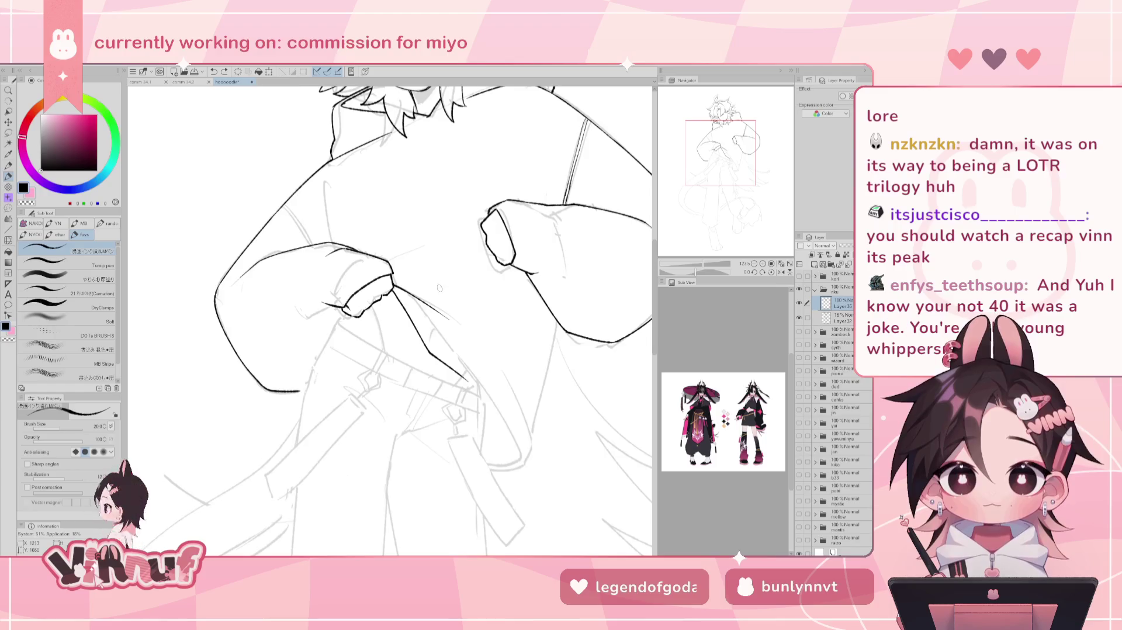
- Ink the diagonal fold running down-right beneath the left hand after a few retries
key("h")
key("h")
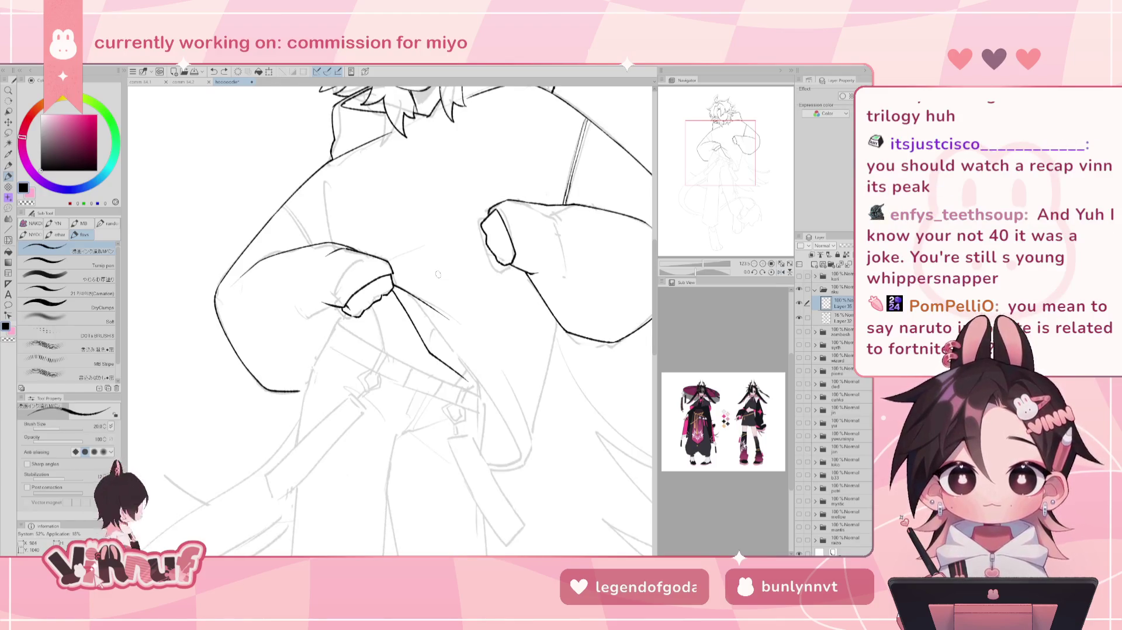
key("ctrl+z")
key("ctrl+z")
left_click_drag(393, 284, 458, 325)
key("ctrl+z")
key("ctrl+z")
key("ctrl+z")
key("ctrl+z")
mouse_move(393, 284)
left_mouse_down()
mouse_move(454, 326)
mouse_move(446, 316)
left_mouse_up()
key("ctrl+z")
key("ctrl+z")
left_click_drag(393, 285, 470, 344)
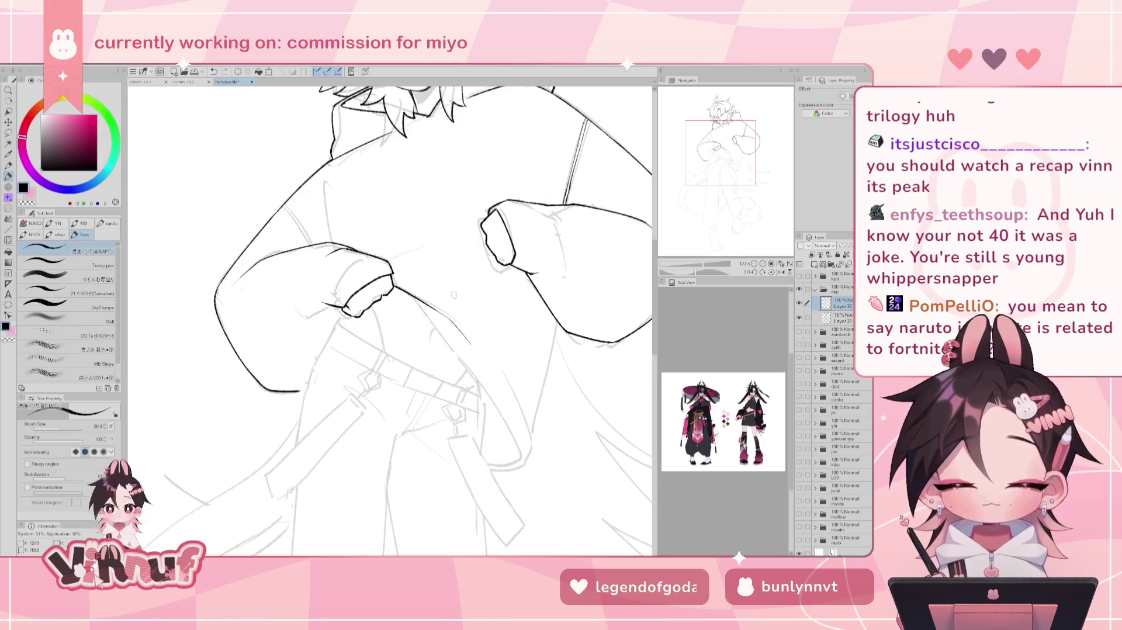
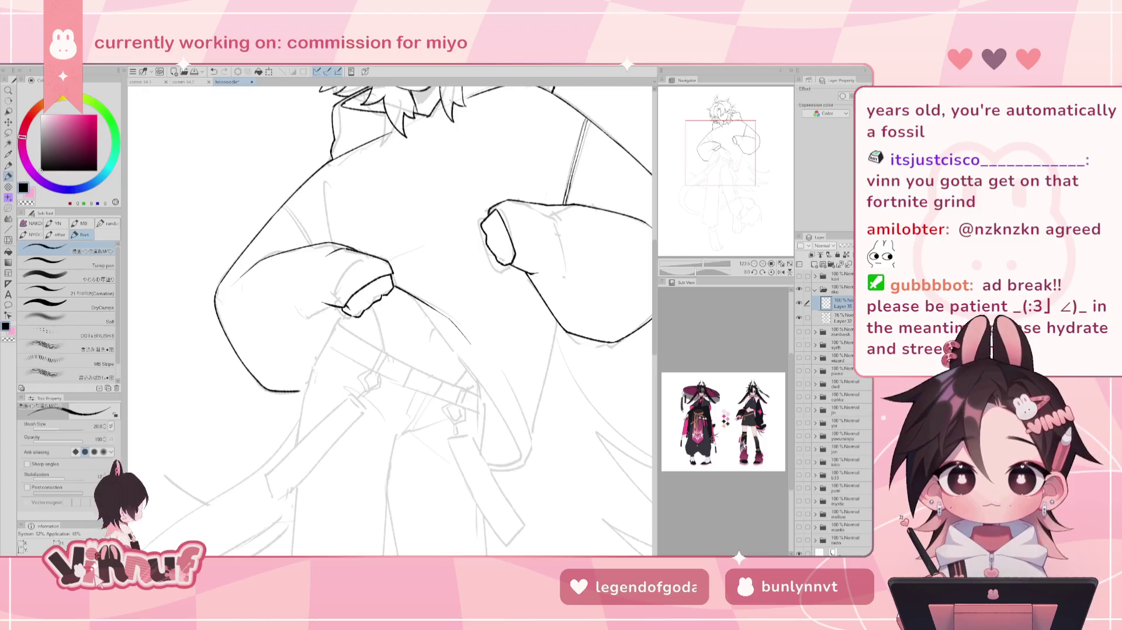
- Ink the long coat-front line below the belt and mirror the view to check it
left_click_drag(393, 291, 480, 411)
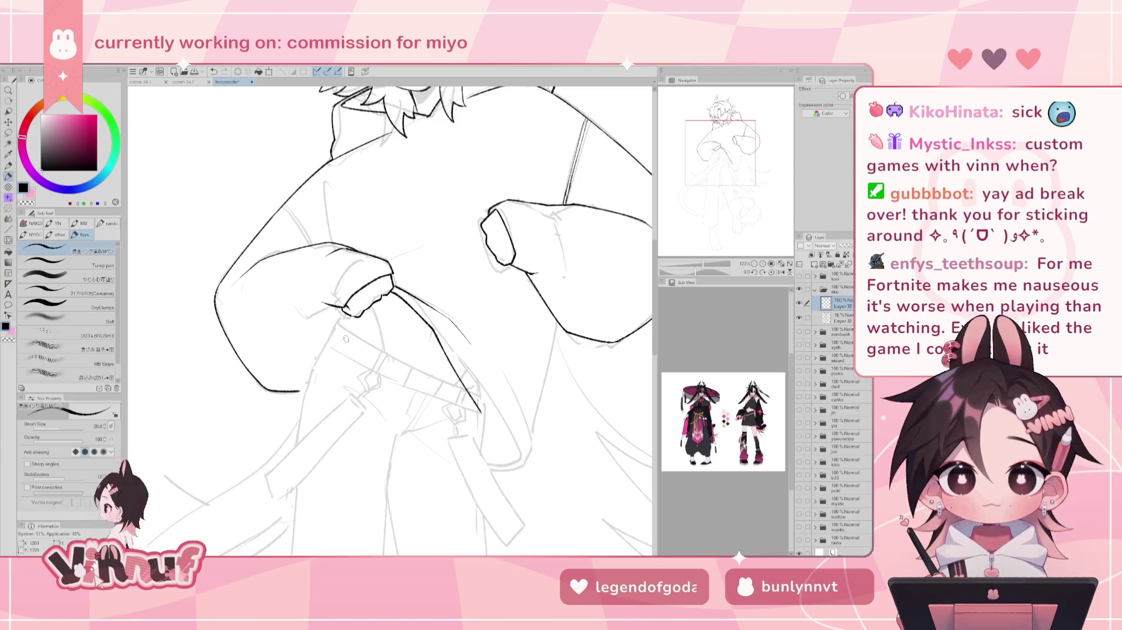
key("h")
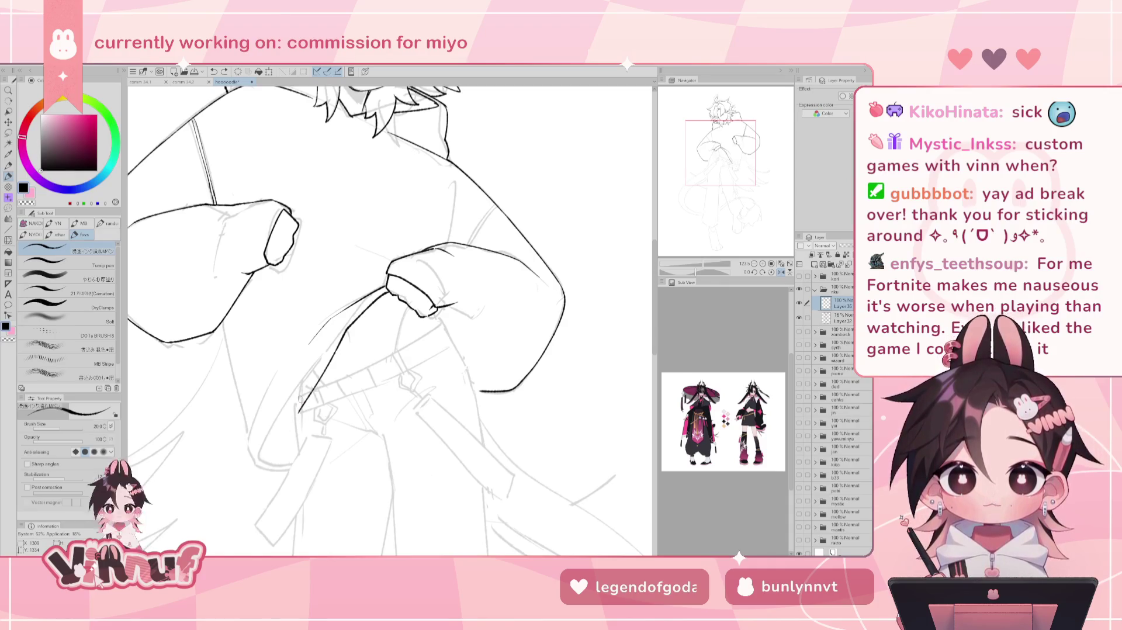
- Try several versions of the short coat line under the left arm, undoing the rejected strokes
key("e")
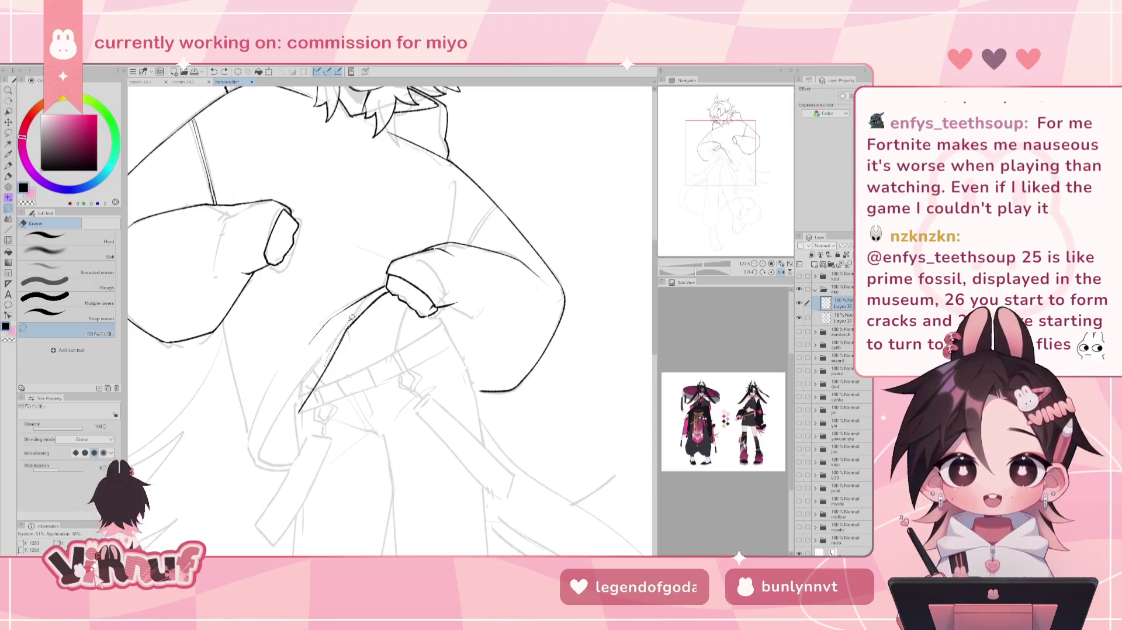
key("p")
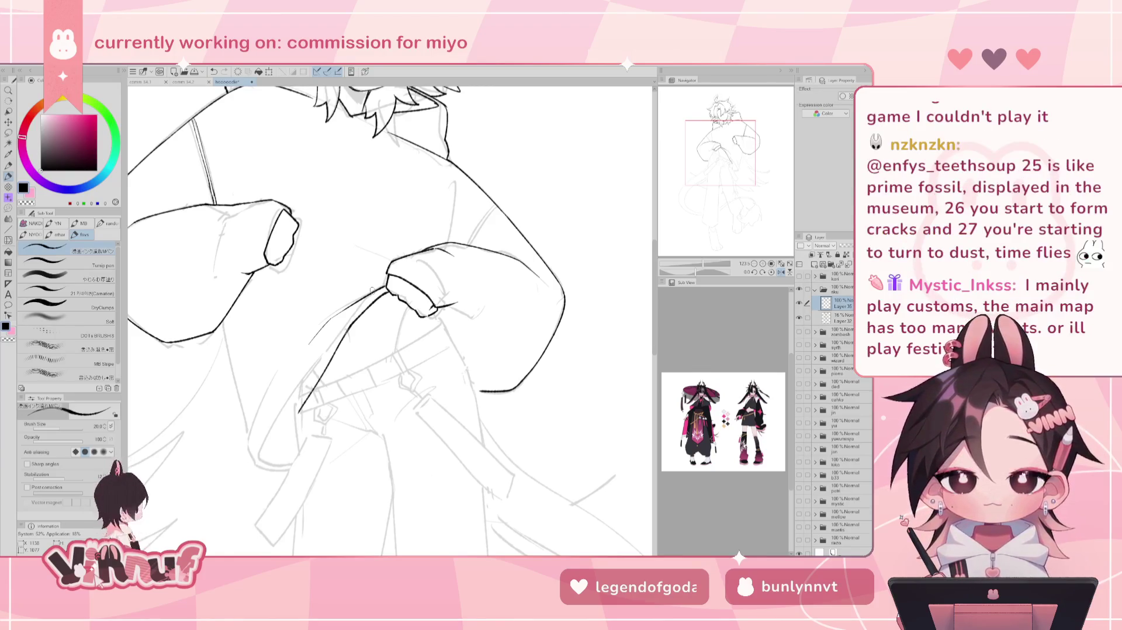
left_click_drag(215, 233, 256, 207)
left_click_drag(257, 296, 283, 390)
key("ctrl+z")
key("ctrl+z")
key("ctrl+z")
left_click_drag(258, 296, 266, 342)
key("ctrl+z")
key("ctrl+z")
key("ctrl+z")
mouse_move(258, 295)
left_mouse_down()
mouse_move(297, 438)
mouse_move(327, 442)
left_mouse_up()
key("ctrl+z")
key("ctrl+z")
key("ctrl+z")
key("ctrl+z")
key("ctrl+z")
key("ctrl+z")
key("ctrl+z")
key("ctrl+z")
key("ctrl+z")
key("ctrl+z")
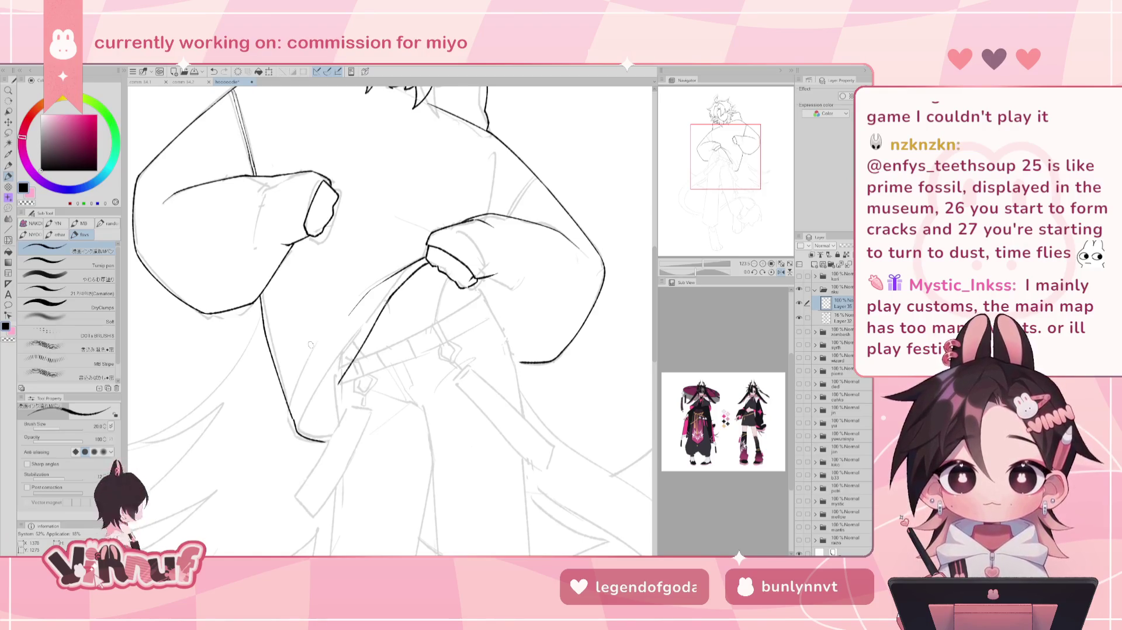
- Redraw the coat line rising from the leg line's end and check it mirrored
key("ctrl+z")
left_click_drag(300, 432, 330, 399)
key("ctrl+z")
left_click_drag(300, 436, 340, 382)
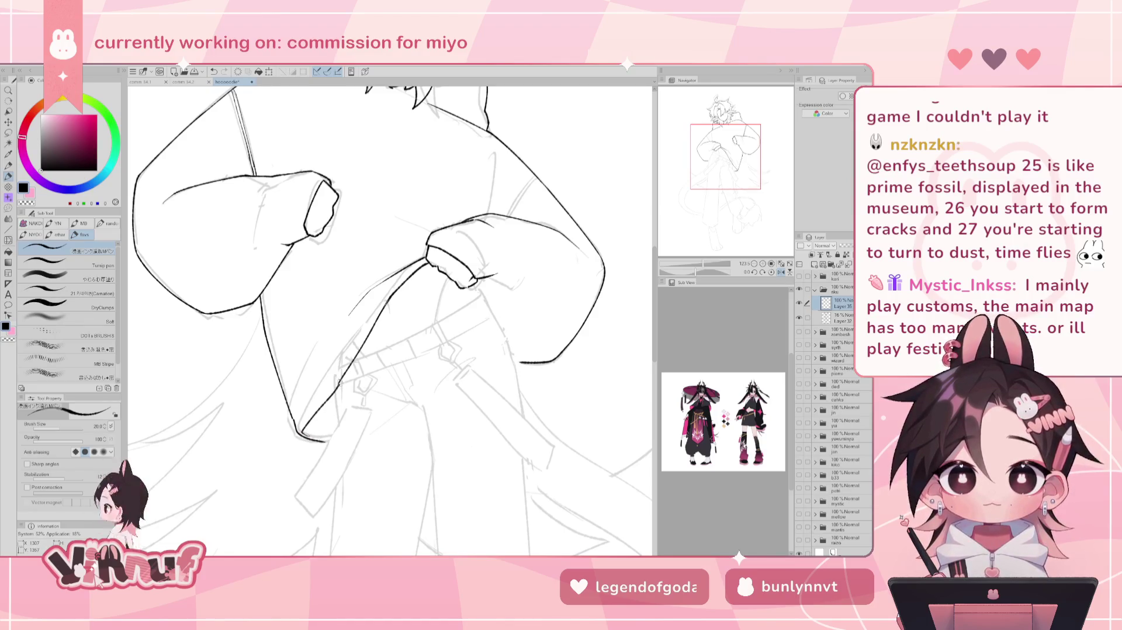
key("h")
key("e")
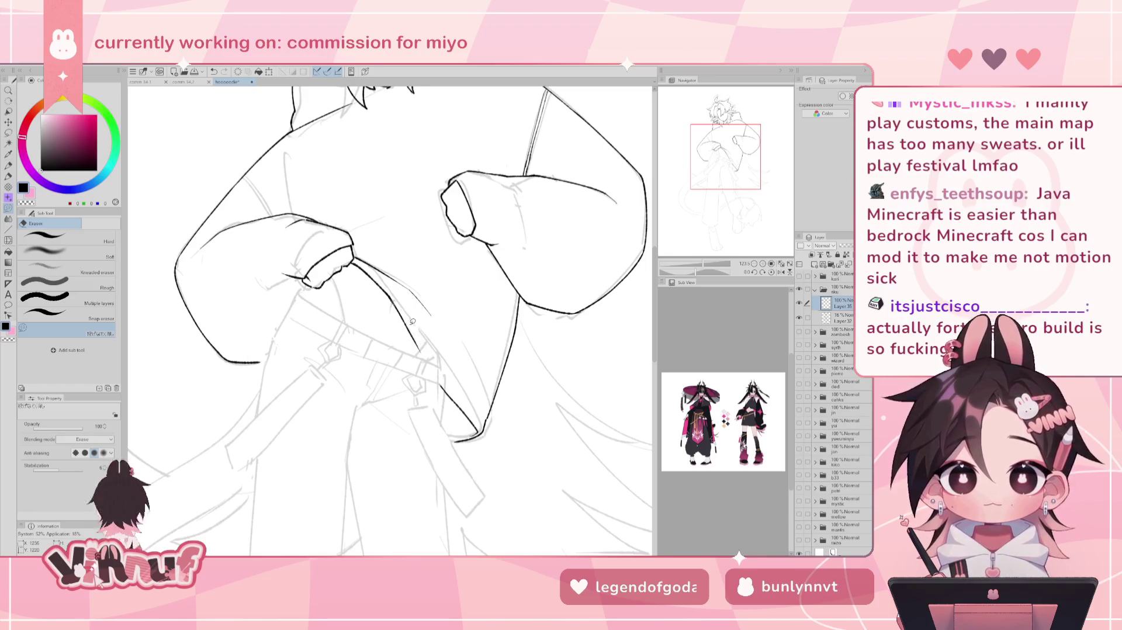
- Ink the coat's central fold, toggling undo and redo to compare before keeping it
key("p")
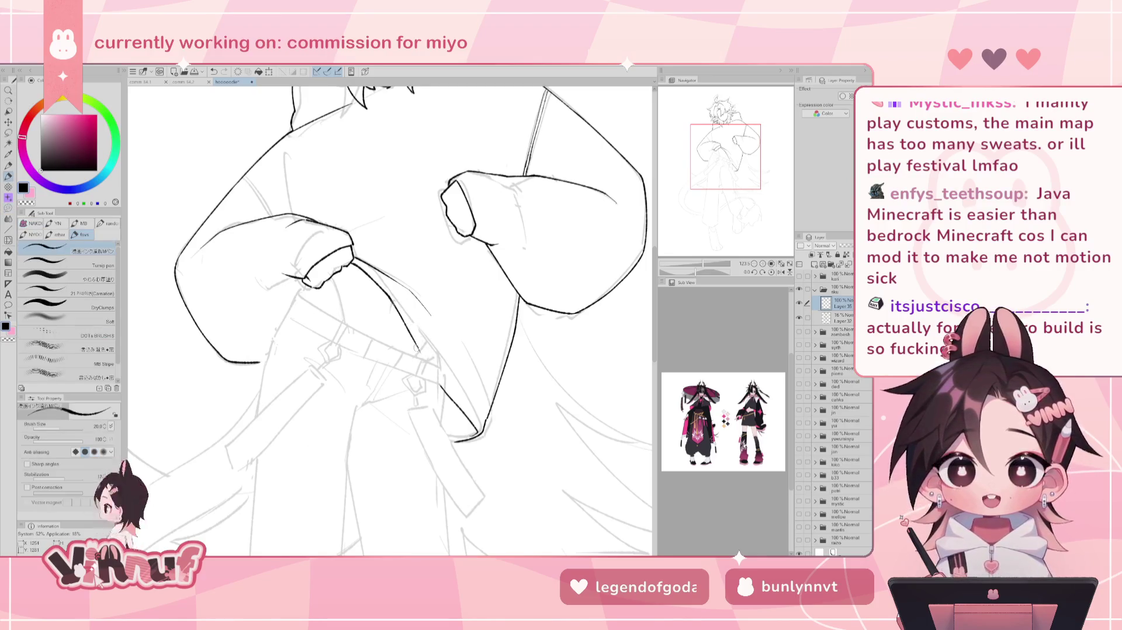
left_click_drag(409, 321, 422, 355)
key("ctrl+z")
key("ctrl+y")
key("ctrl+z")
key("ctrl+y")
key("ctrl+z")
key("ctrl+y")
key("ctrl+z")
key("ctrl+y")
key("ctrl+z")
key("ctrl+y")
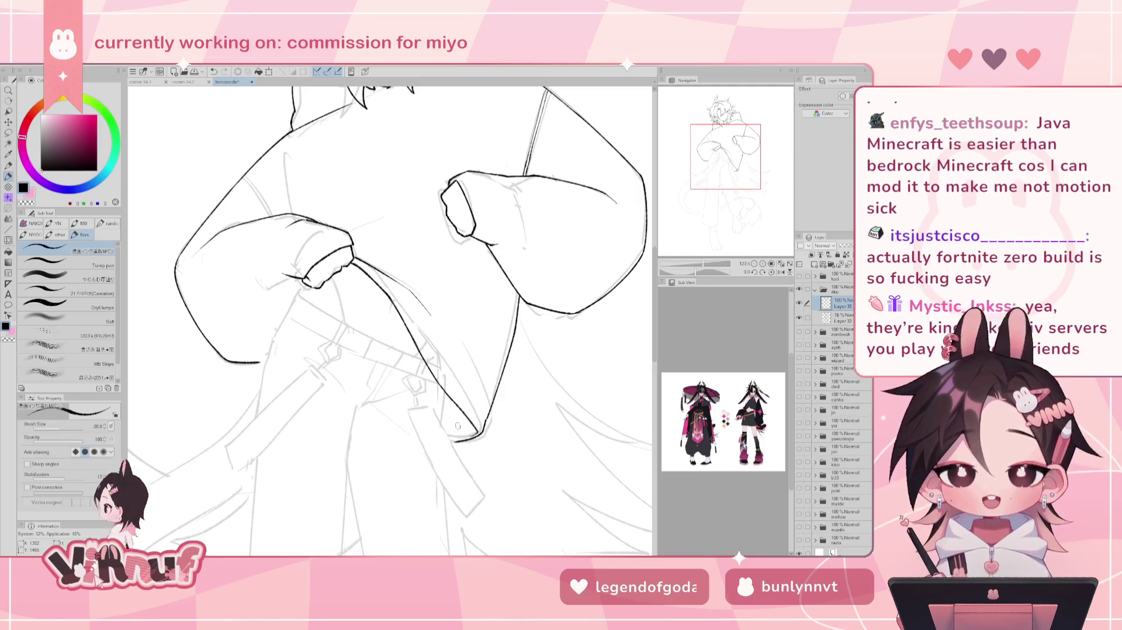
- Check the fold in the mirrored view and add a small touch at the coat's hem
key("h")
key("h")
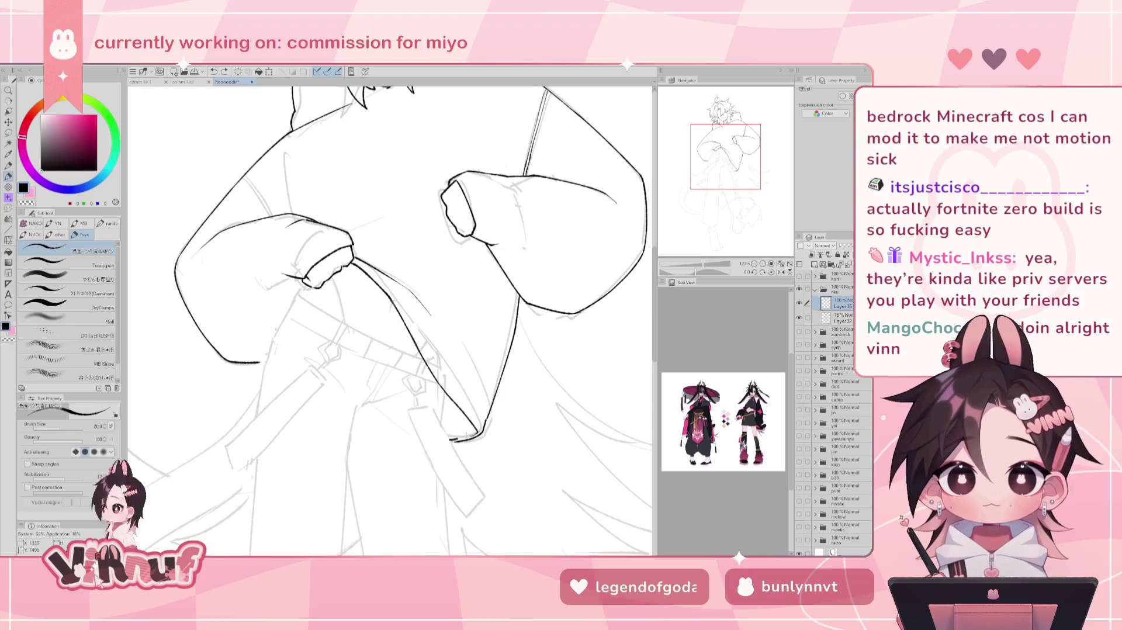
key("e")
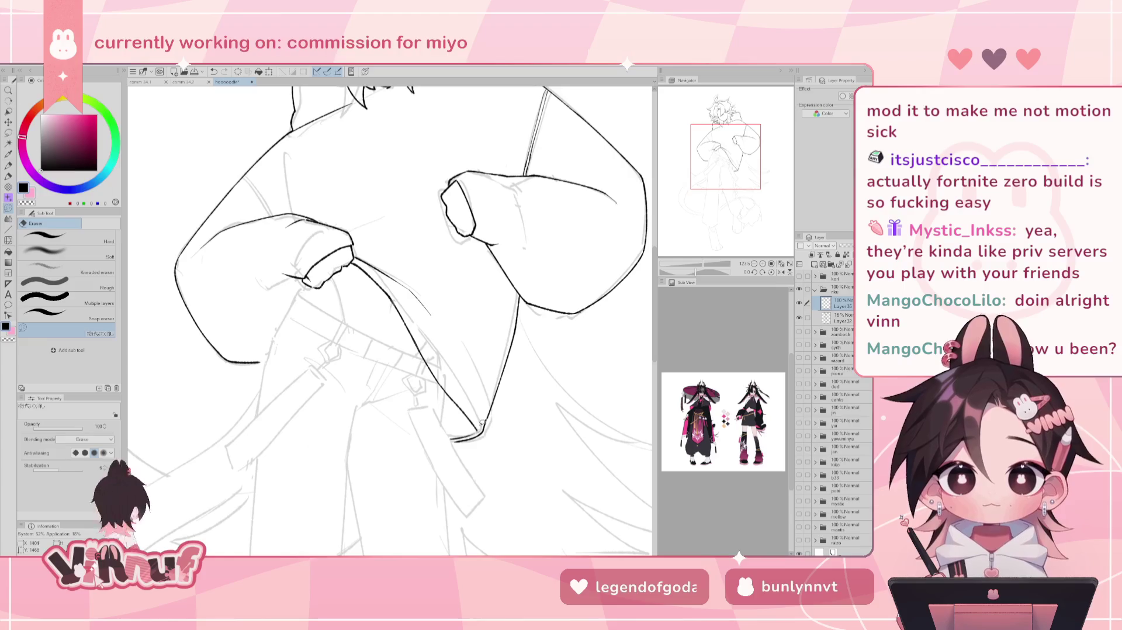
key("h")
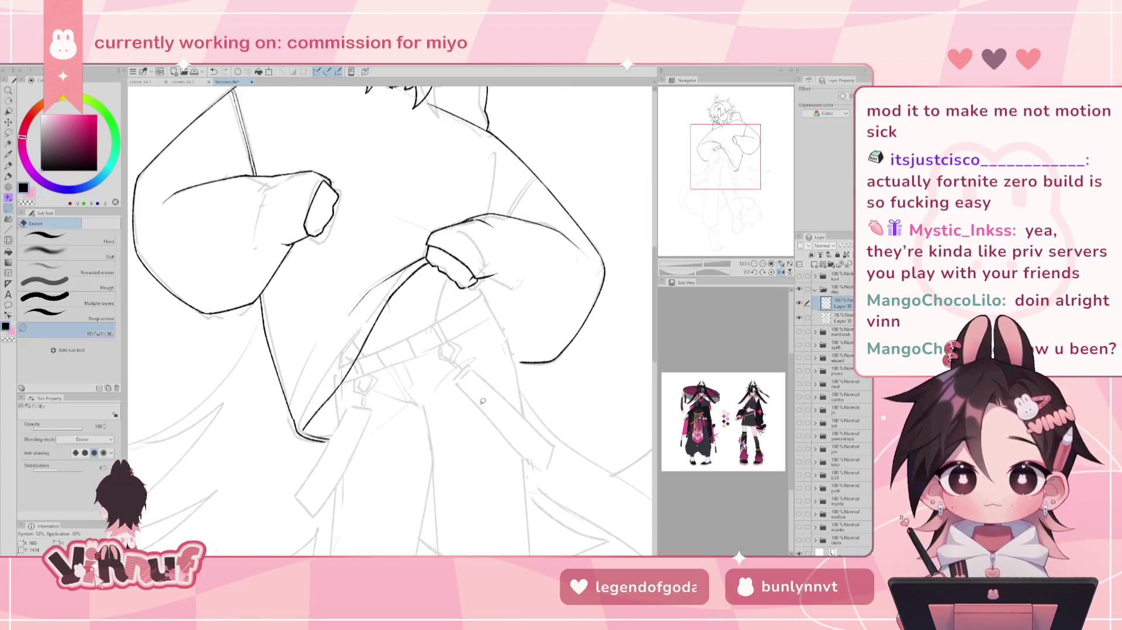
key("p")
left_click_drag(302, 430, 310, 435)
key("h")
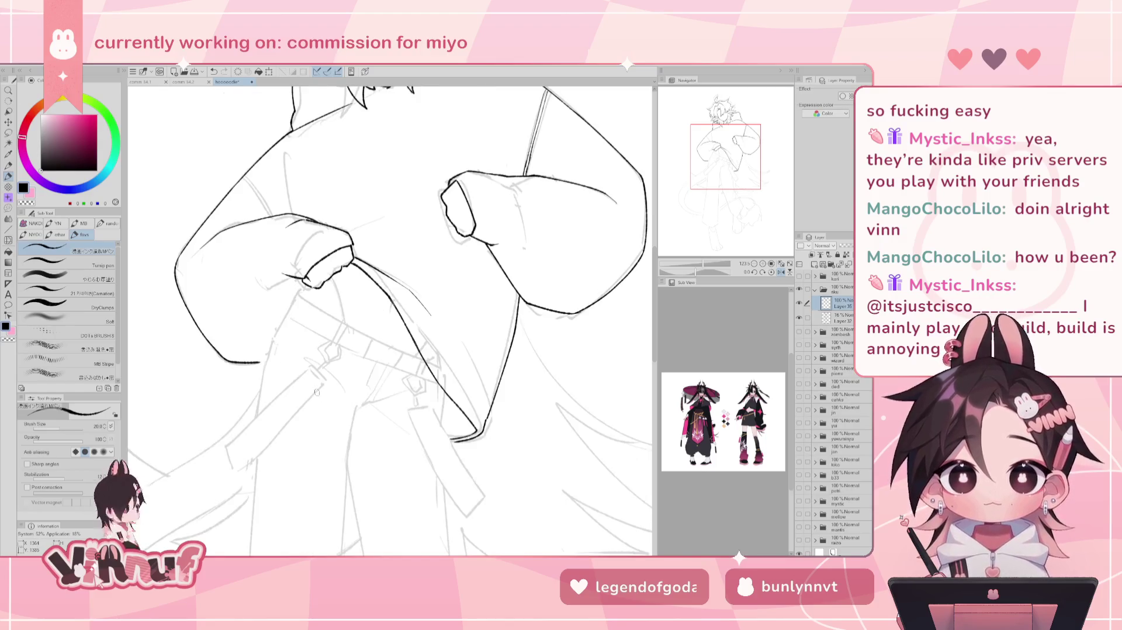